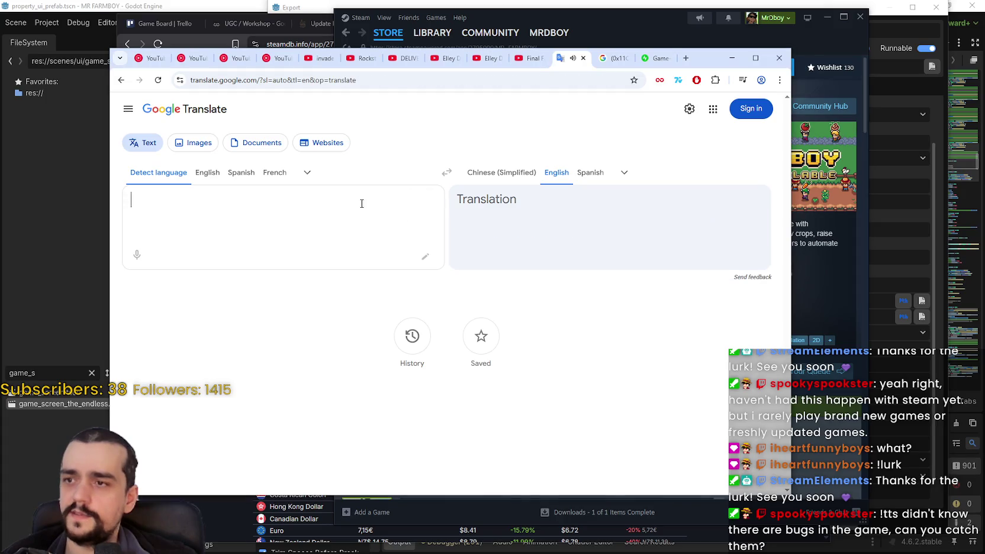
Translate a Japanese player review and a Japanese startup-freeze complaint into English, listening to each.
text(PCの再起動をしてもゲームが起動しません ゲームのアンインストールとインストールを2度ほど行いましたがゲームが起動しませんでした)
click(465, 278)
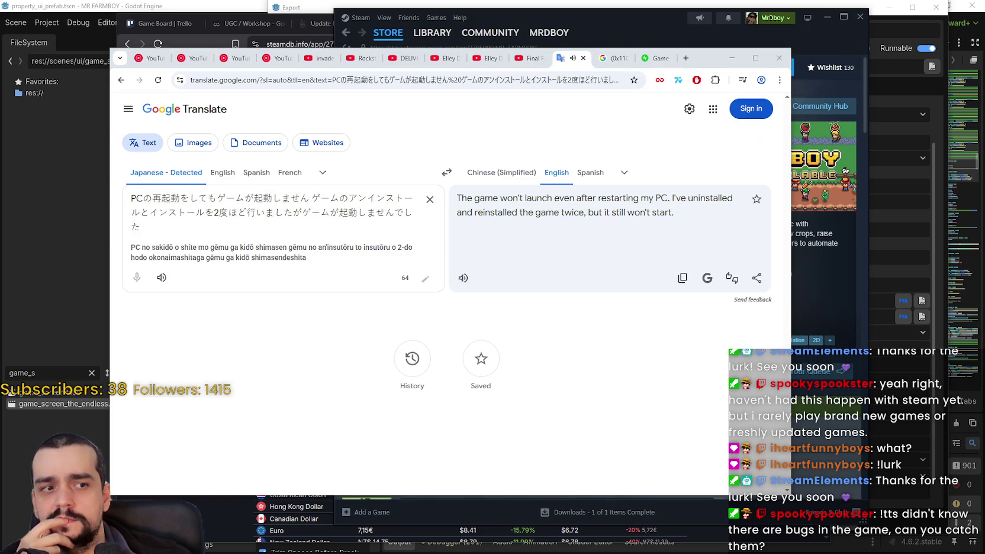
click(430, 199)
text(起動中にPCがフリーズする)
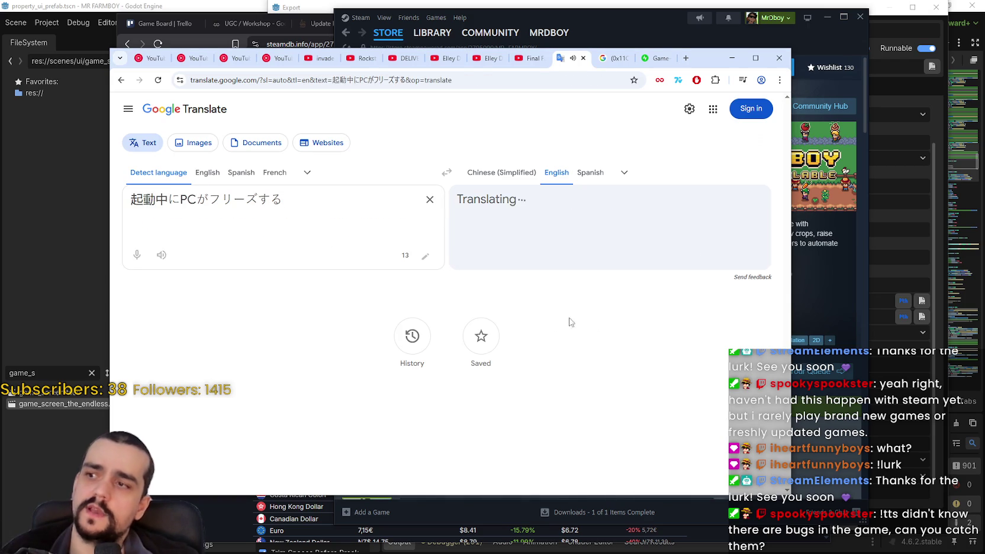
click(463, 256)
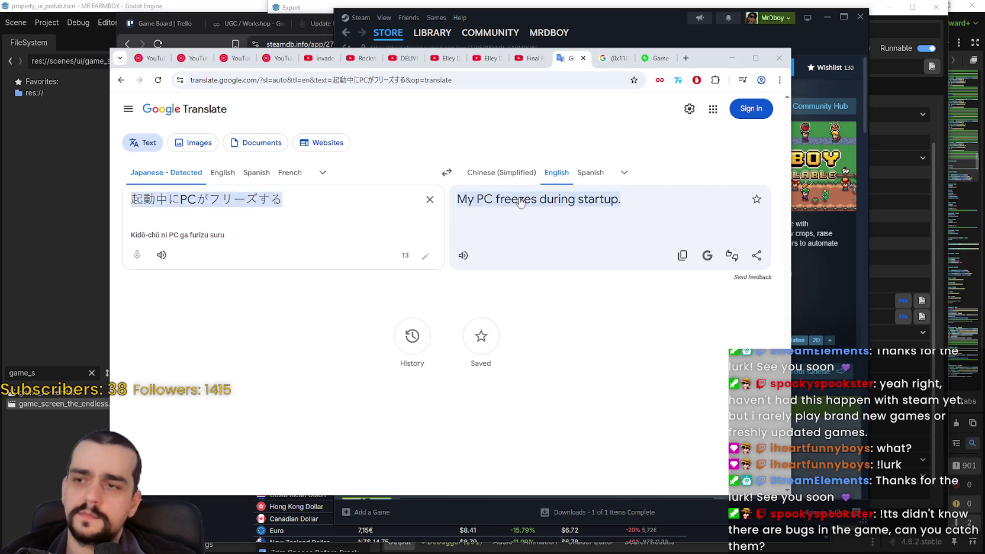
Translate a French FPS-drop paragraph and a Japanese zoom-lock complaint into English, hearing each aloud.
click(430, 200)
text(après quelques minutes de jeu, les fps chutent brusquement rendant le tout malheureusement injouable (à moins de jouer en fenêtrer sur la plus petite résolution possible, et je n'ai pas envie de jouer sur une fenêtre de jeu de la taille de mon smartphone))
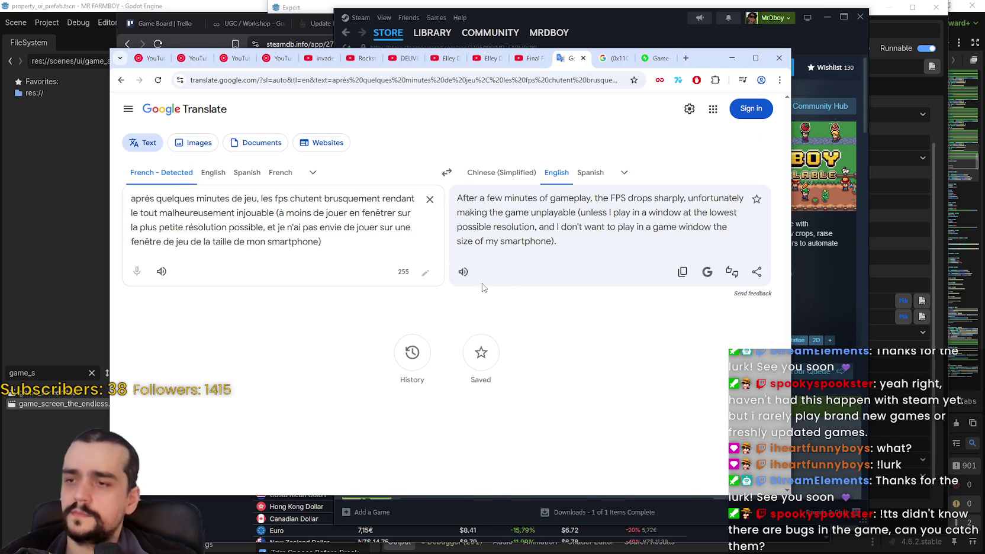
click(463, 272)
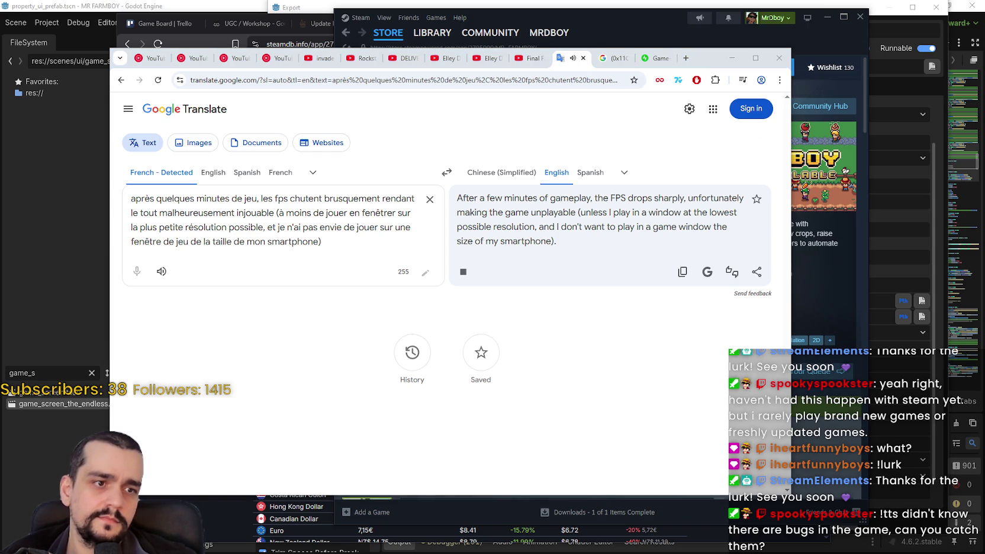
click(430, 199)
text(一度ズームインするとそれ以上ズームアウトすることができなくなり、 キーコンフィグを変えても解決せずゲームをプレイできなかった)
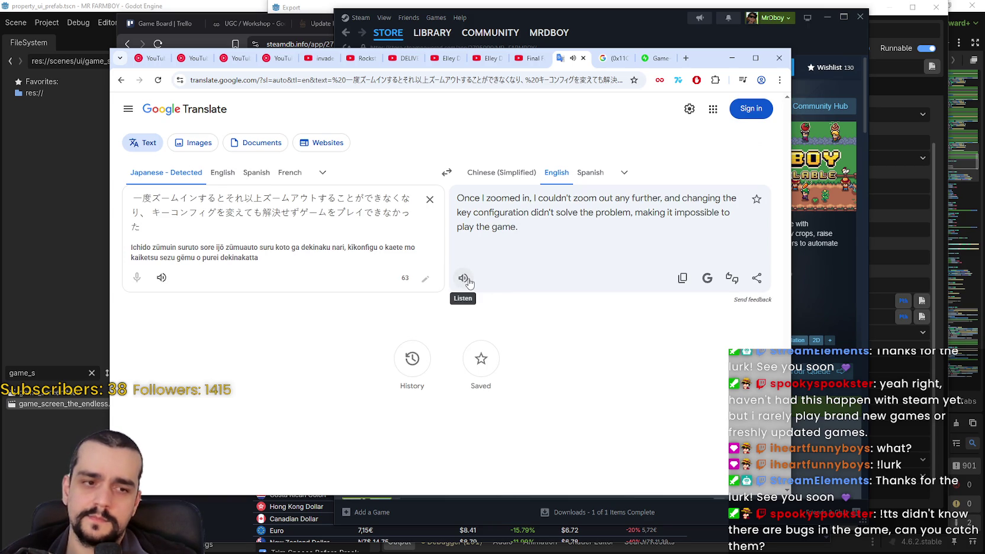
click(463, 278)
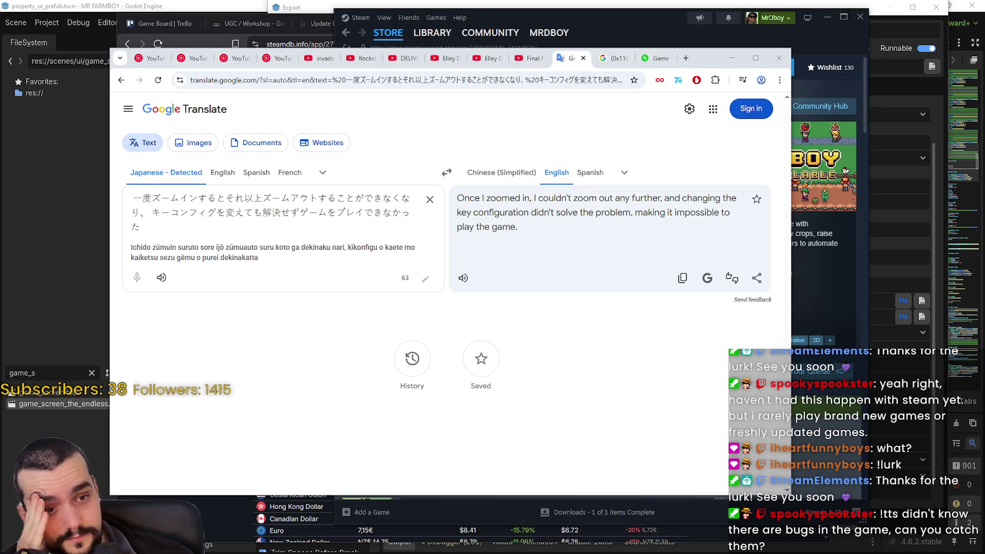
Hear an English black-flashing comment read aloud, then translate 'quá lag' to 'too laggy' and listen.
click(430, 199)
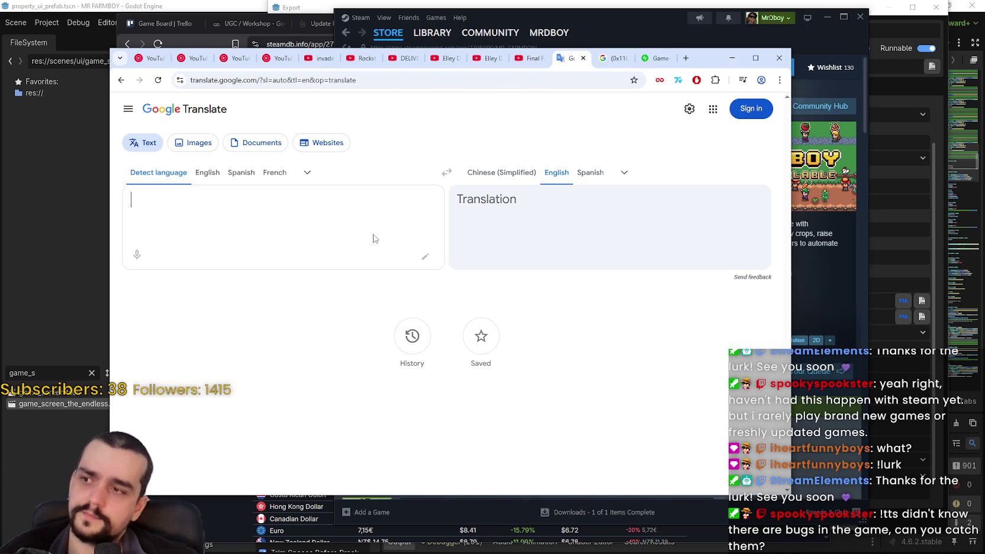
text(The game just keeps flashing black almost giving me a seizure.. I couldn't handle more than a minute or two)
click(462, 255)
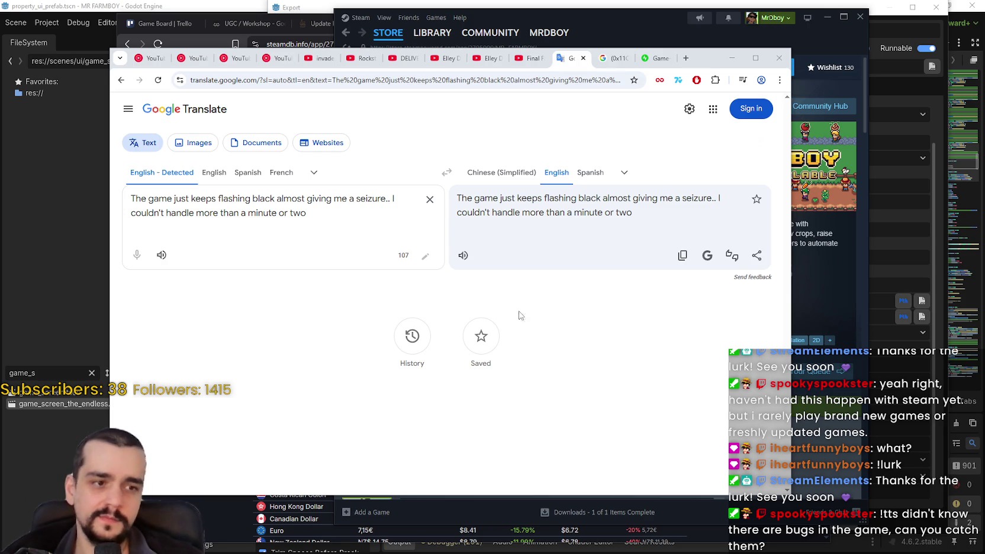
click(430, 200)
text(quá lag)
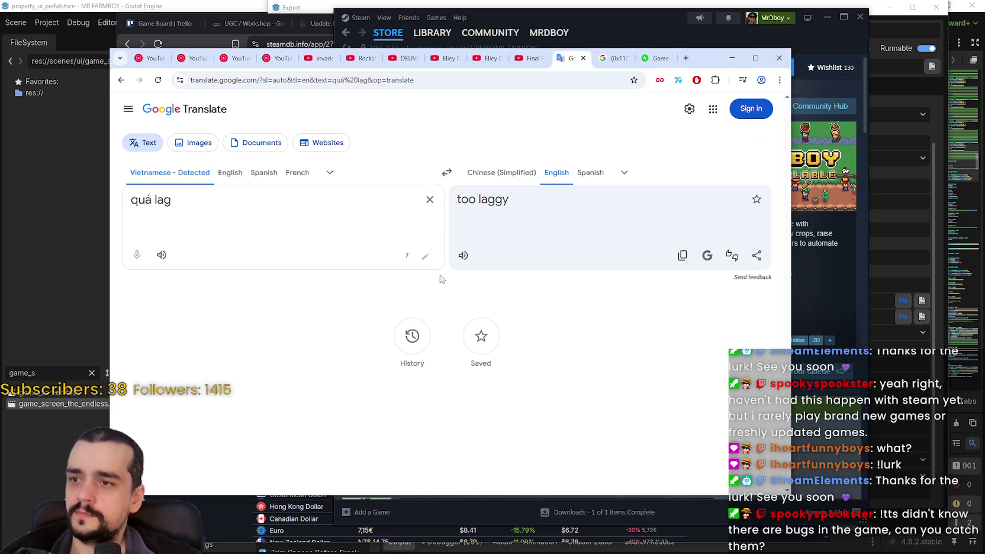
click(460, 260)
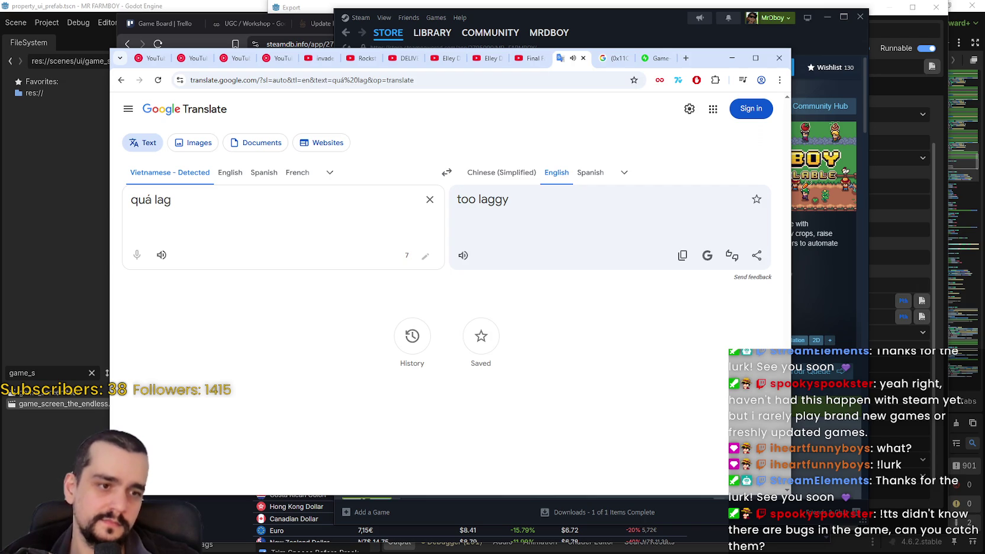
Translate the Korean refund request into English and listen to it, then select the source text.
click(431, 201)
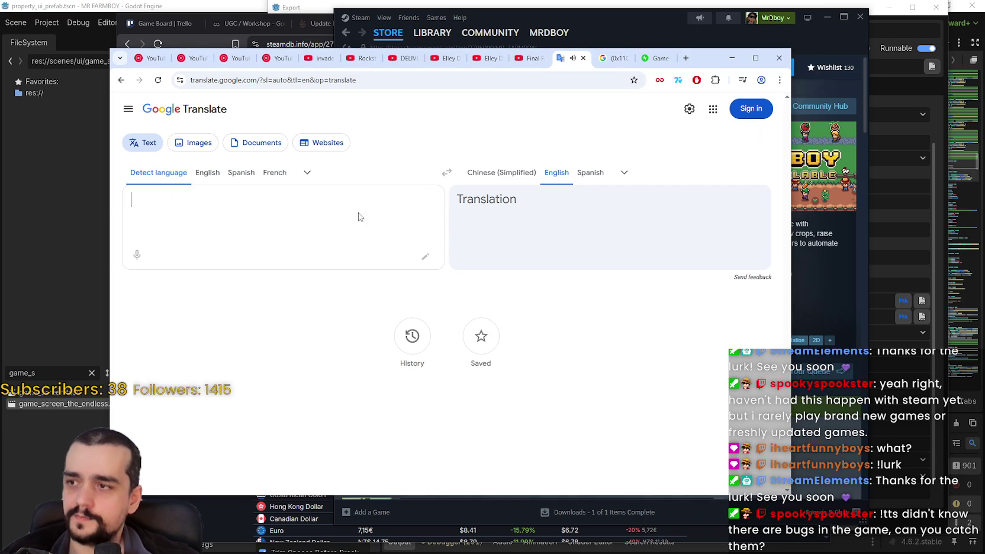
text(게임내용이 생각한것과 너무 달라 환불요청하고싶습니다.)
click(463, 257)
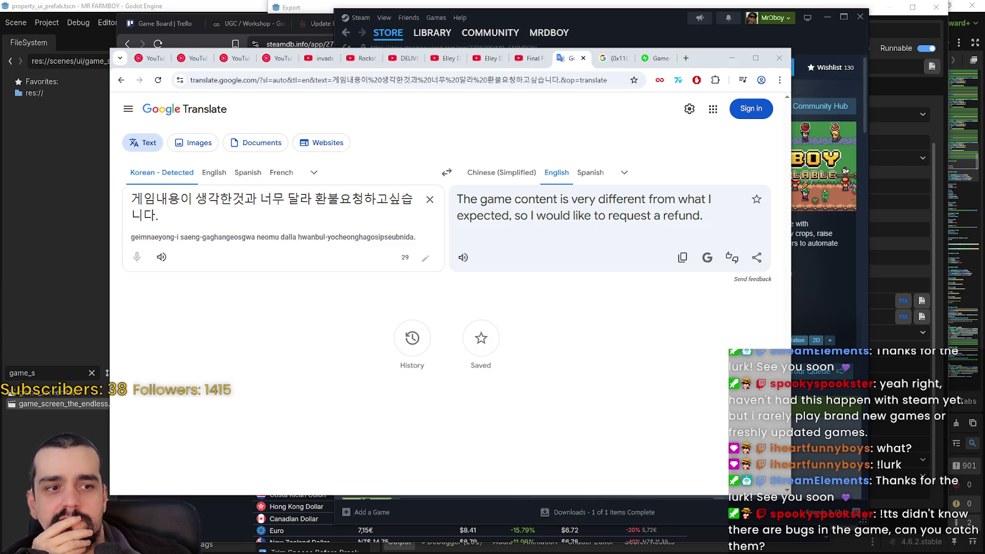
key(ctrl+a)
Replace the Korean text with the Chinese blue-screen complaint and hear its English translation.
key(BackSpace)
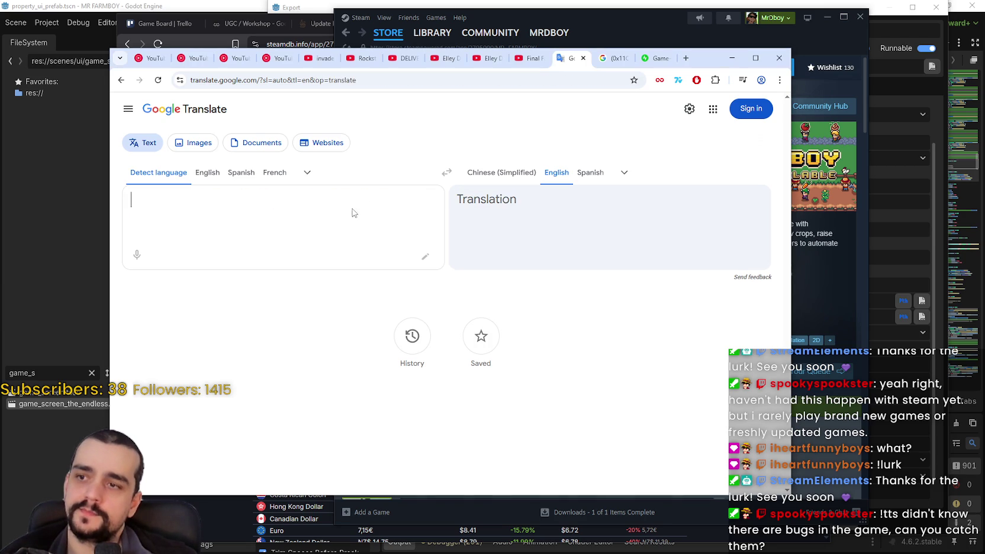
text(玩游戏的时候经常蓝屏)
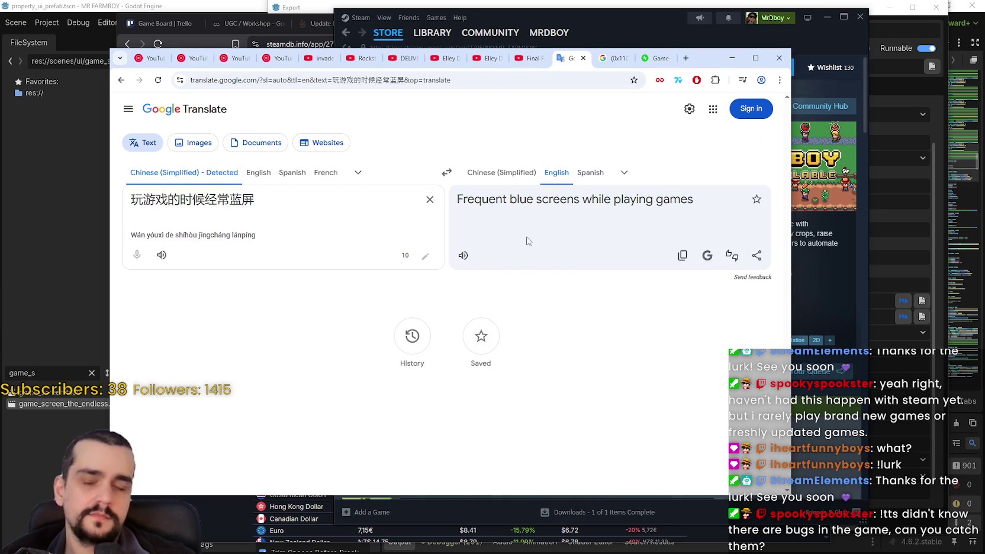
click(465, 258)
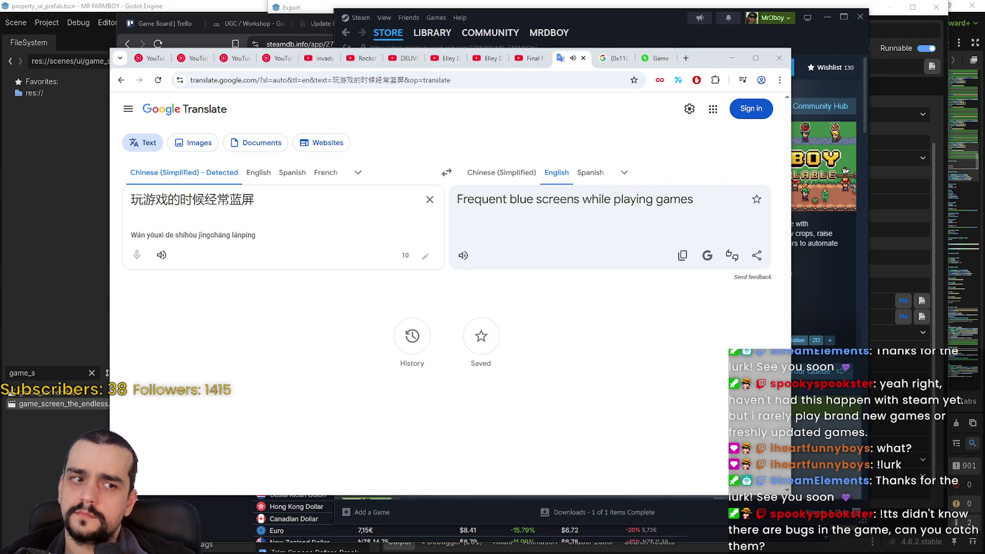
Load the long English freeze report, fix its first word to 'tried', and stop playback.
click(430, 200)
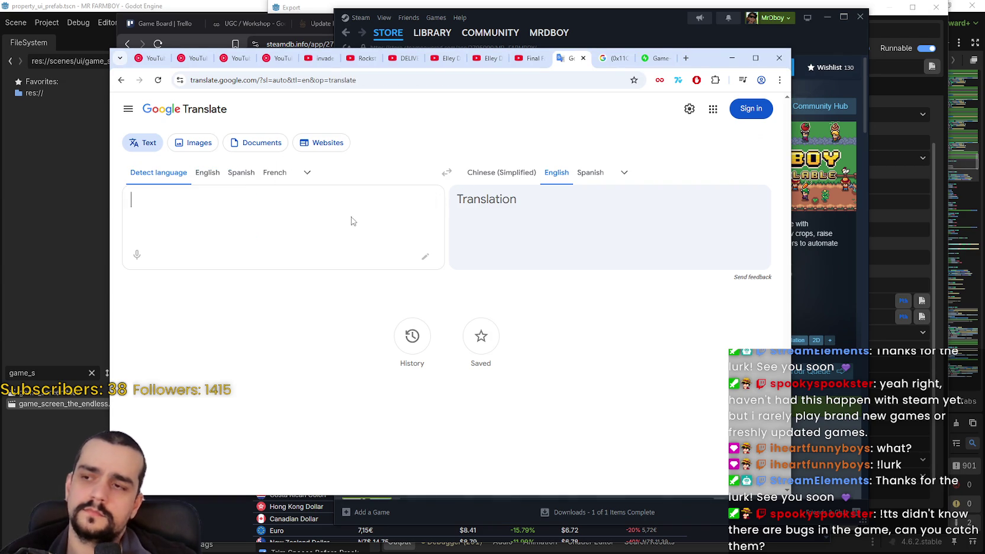
text(ried to launch 5 times. Every time, my entire computer freezes and nothing responds to any input, and even the time in the task bar does not tick. I tried to monitor resource usages in task manager, but nothing ever goes to 100%, not cpu, not any drives IO, not GPU.)
click(464, 272)
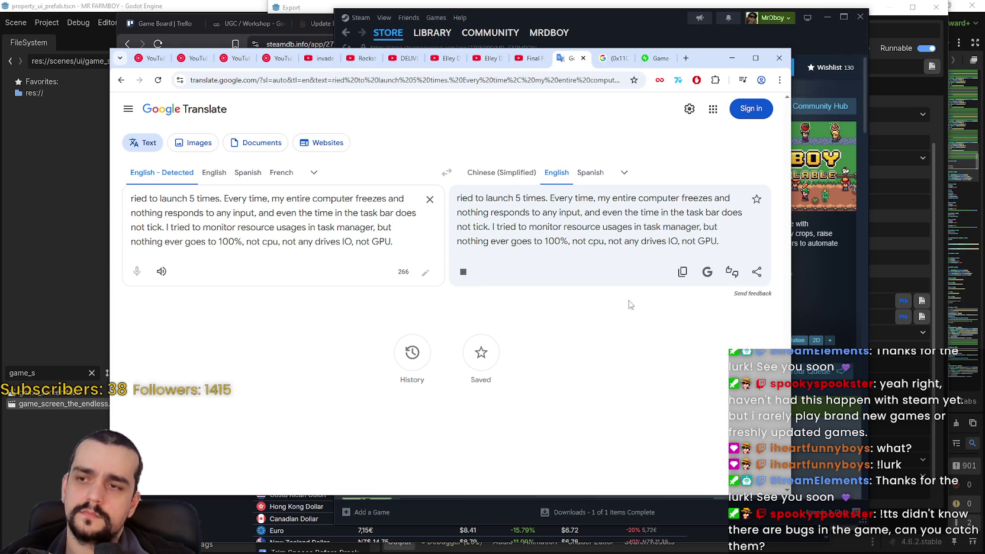
click(130, 200)
text(t)
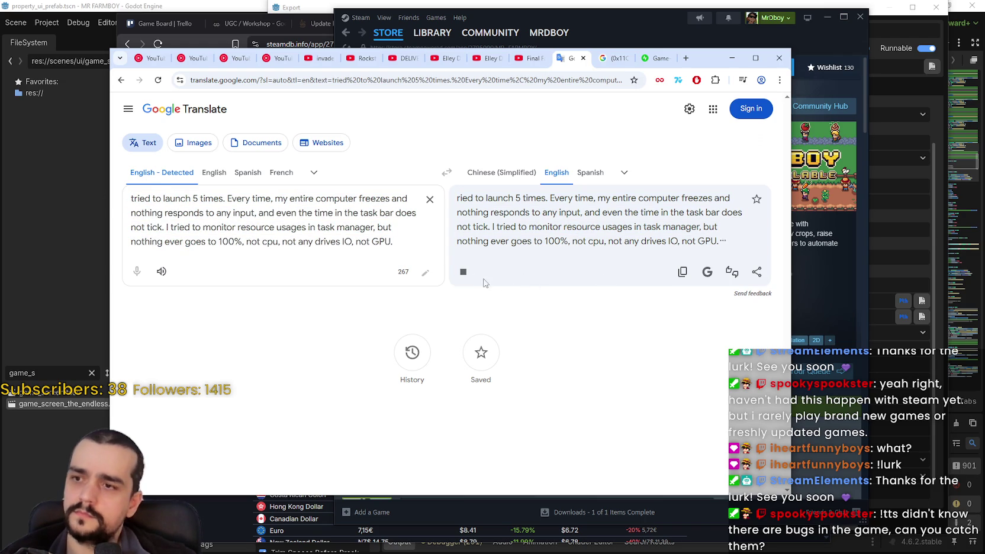
click(463, 272)
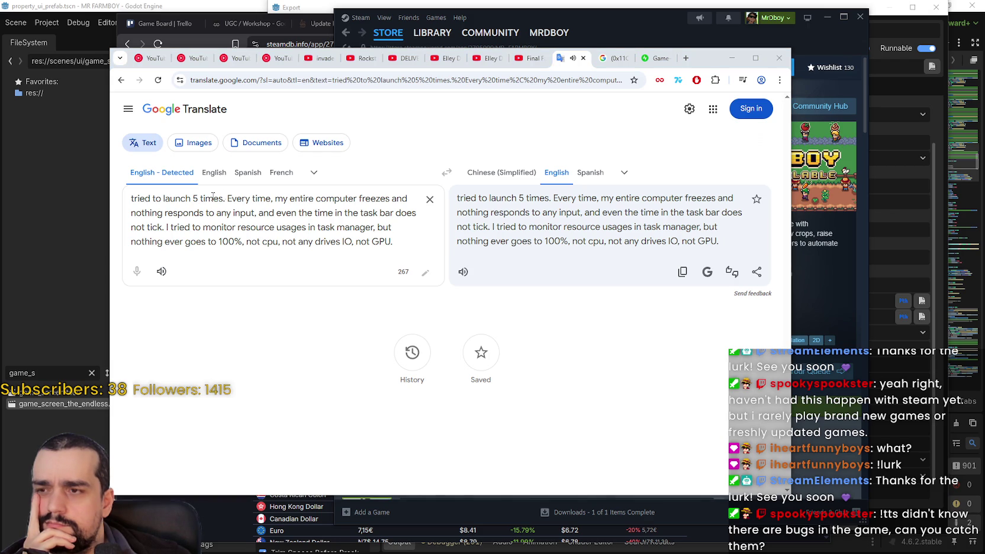
Paste the first Korean crash complaint via the right-click menu and hear its English translation.
click(430, 199)
right_click(240, 219)
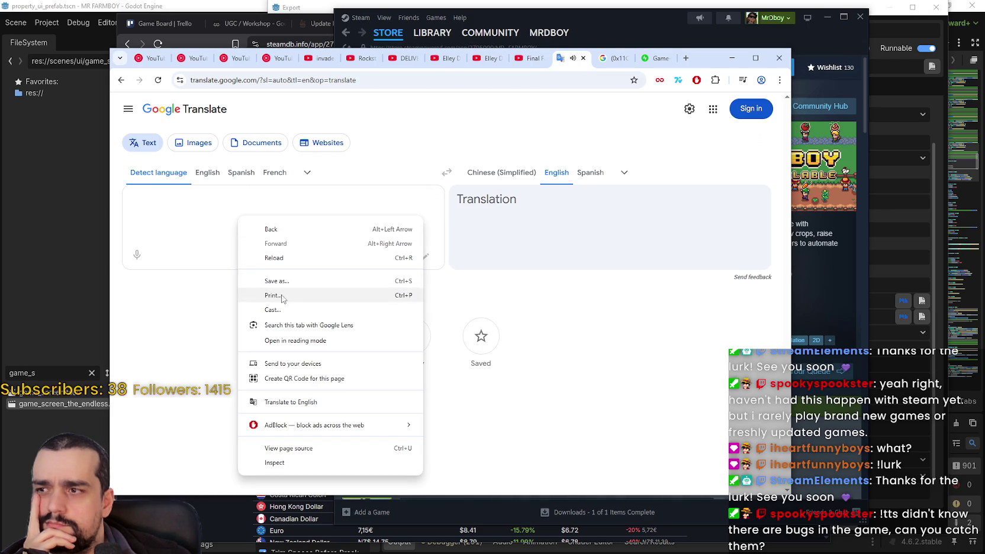
click(157, 210)
right_click(149, 206)
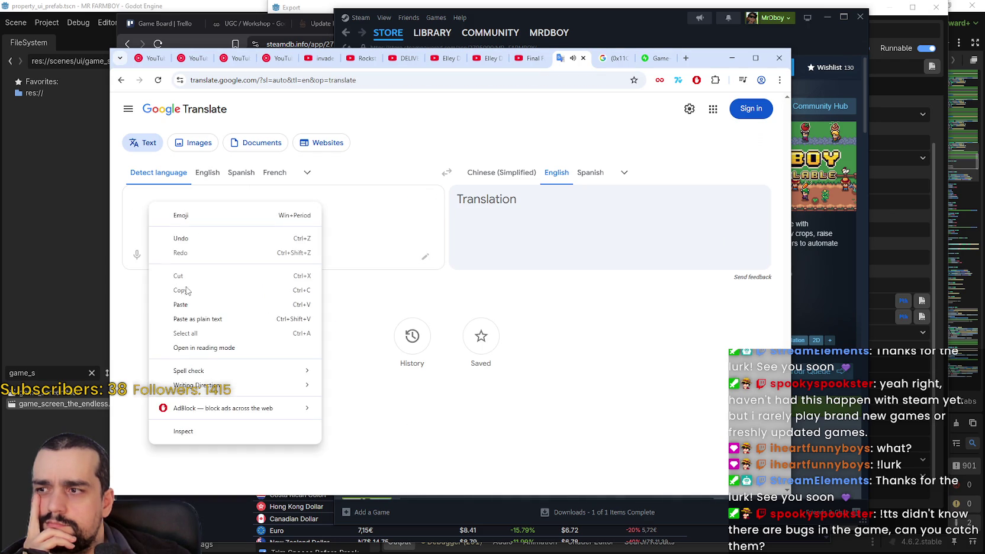
click(188, 292)
click(463, 256)
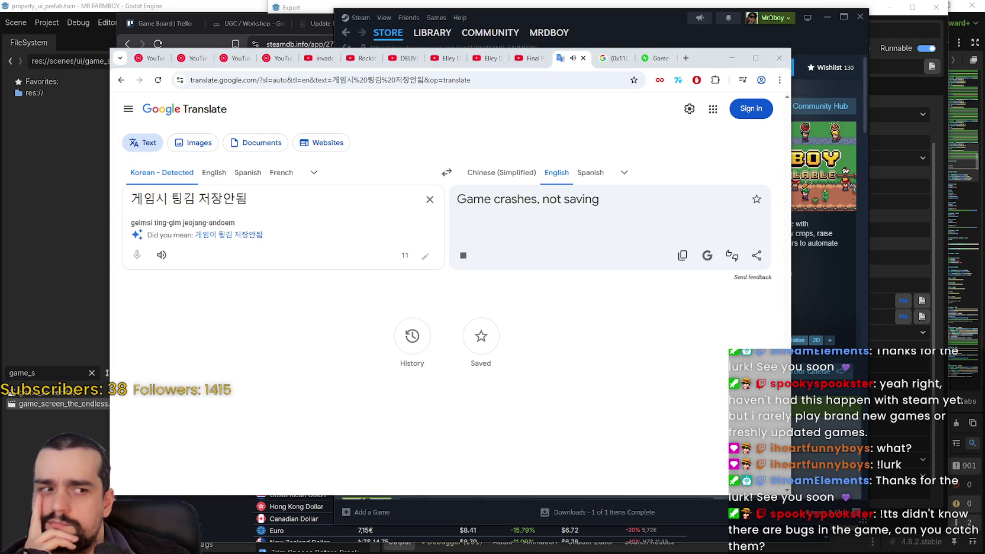
Paste the second Korean crash complaint, play its translation twice, then clear the box.
click(430, 199)
right_click(322, 203)
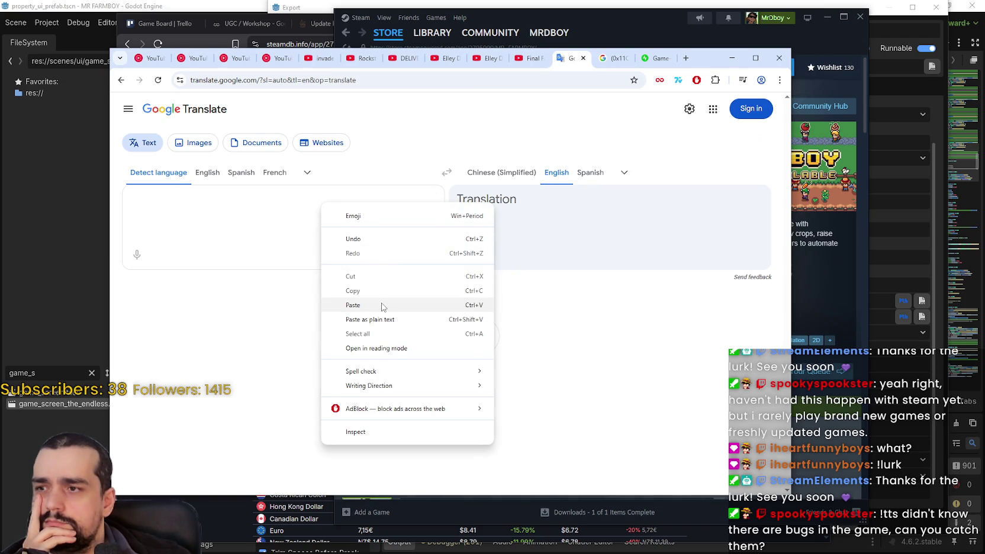
click(385, 303)
click(463, 255)
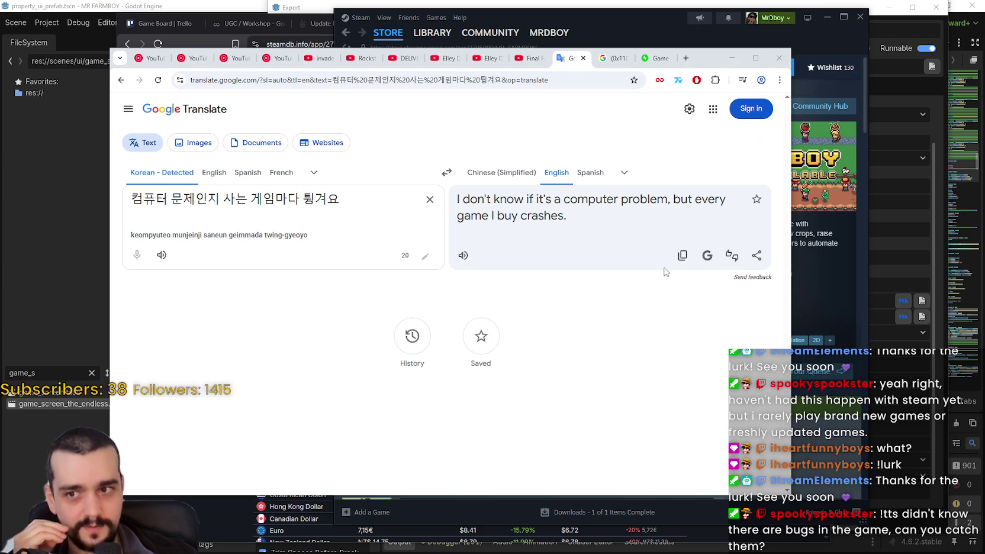
click(463, 255)
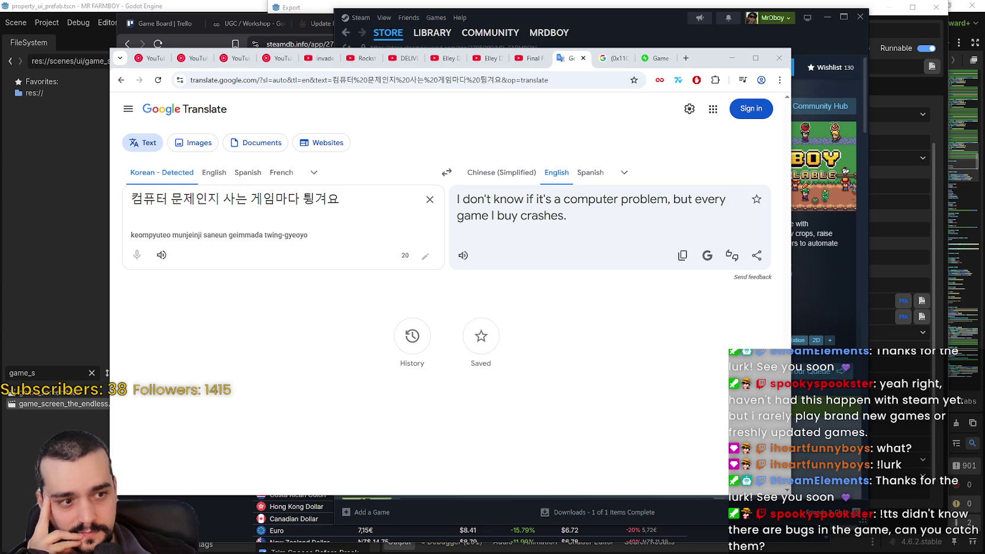
click(430, 199)
Translate the Portuguese thousands-of-bugs complaint and the French bug report, listening to each.
text(Eu não consigo avançar por que o jogo tem milhares de bugs, não da pra continuar.)
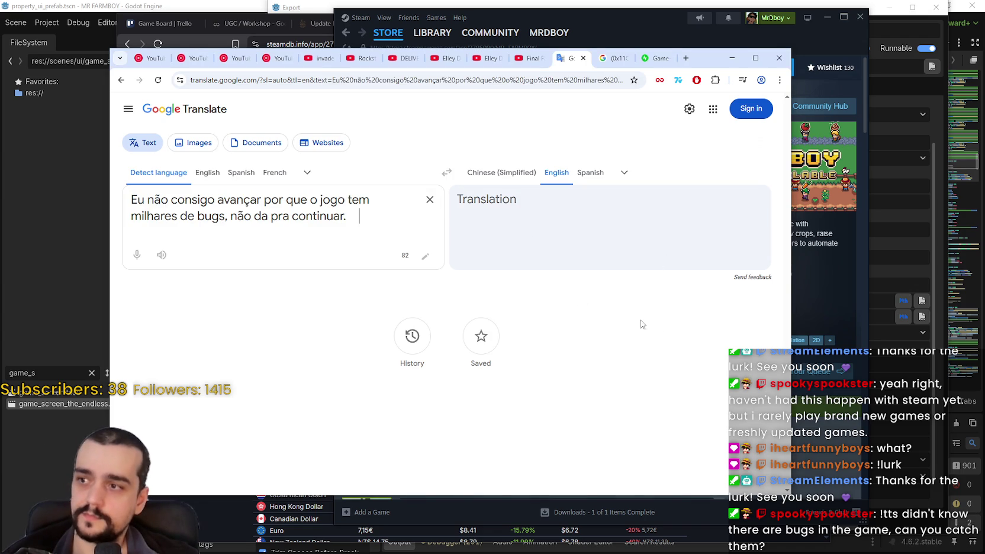
click(464, 255)
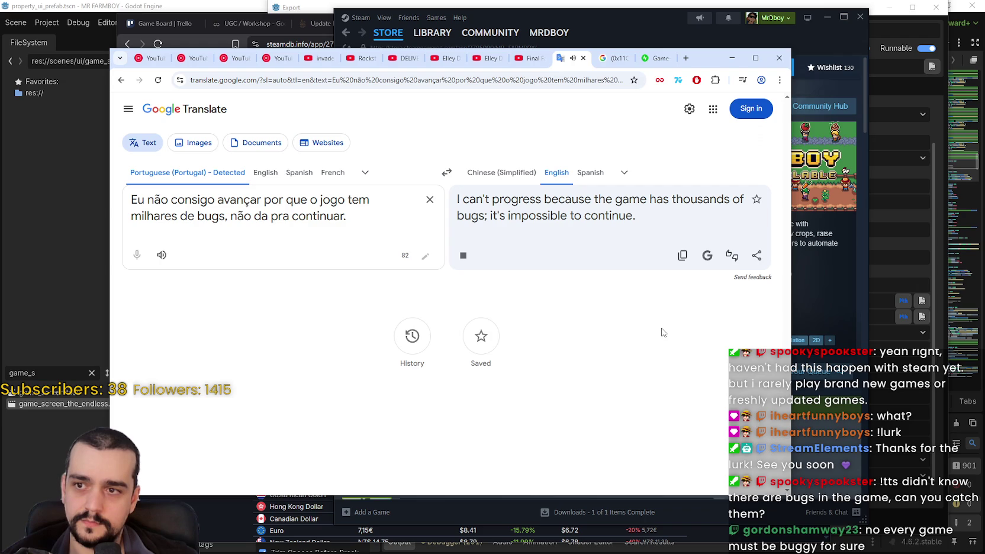
click(424, 201)
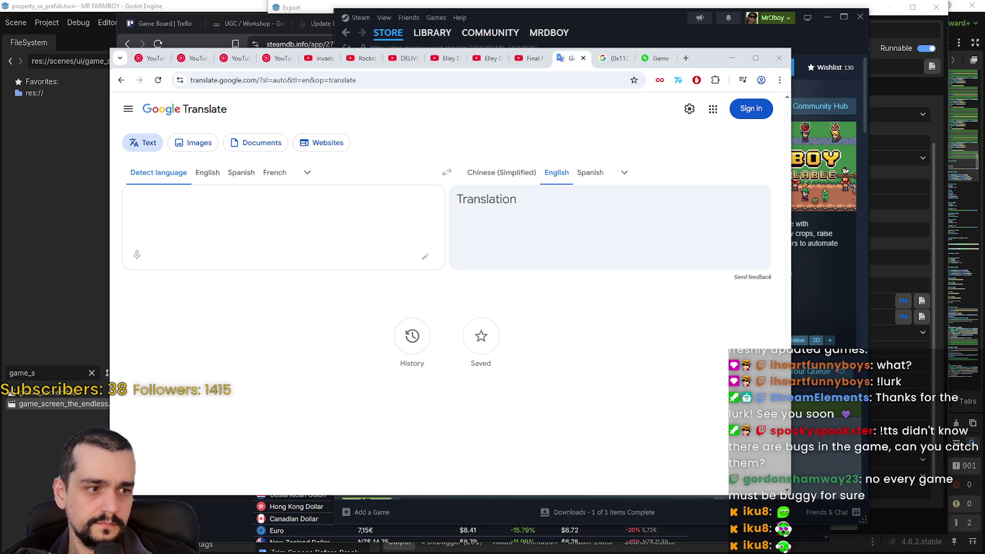
text(Le jeu crash toutes les 5 à 10 minutes, je perds constamment toute ma progression, c'est injouable.)
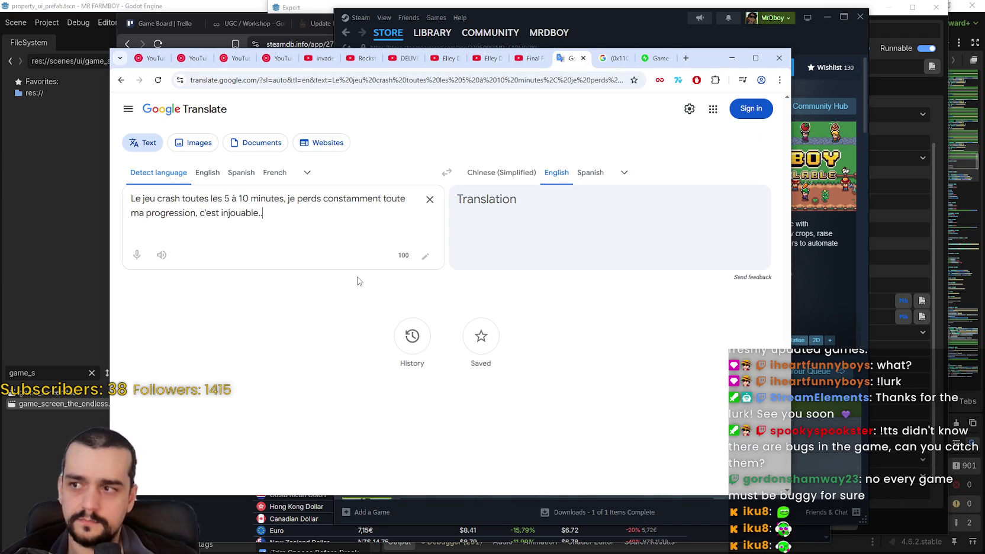
click(463, 256)
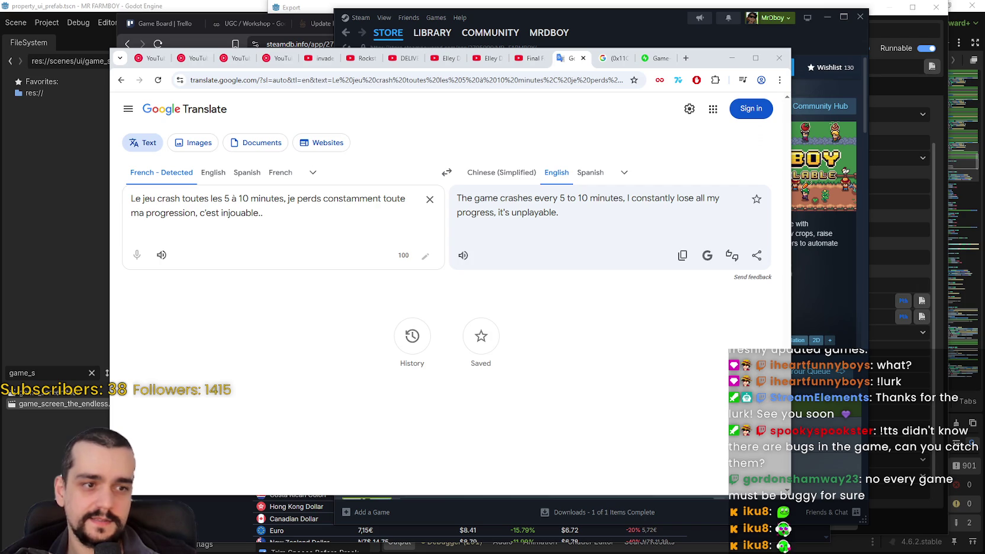
Translate the Spanish and Chinese bug reports into English and hear each read aloud.
drag(310, 242, 563, 214)
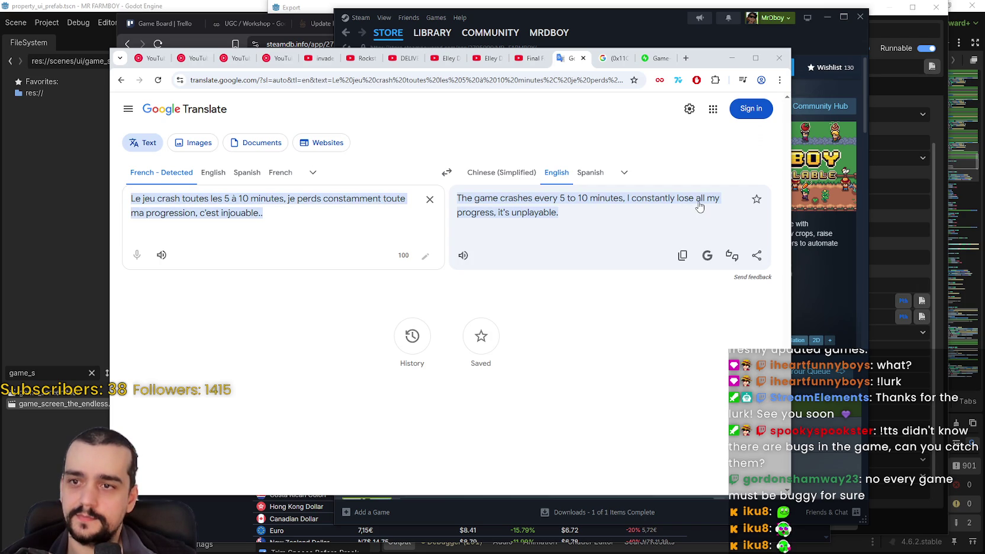
text(He jugado solamente 2 horas y se ha bloqueado y salido a la pantalla principal en dos ocasiones perdiendo el avance.)
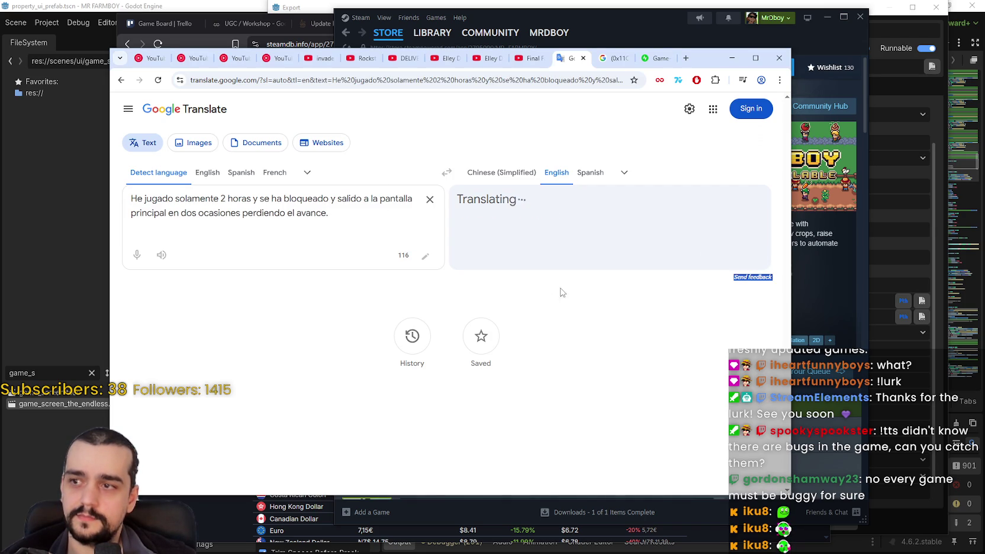
click(463, 256)
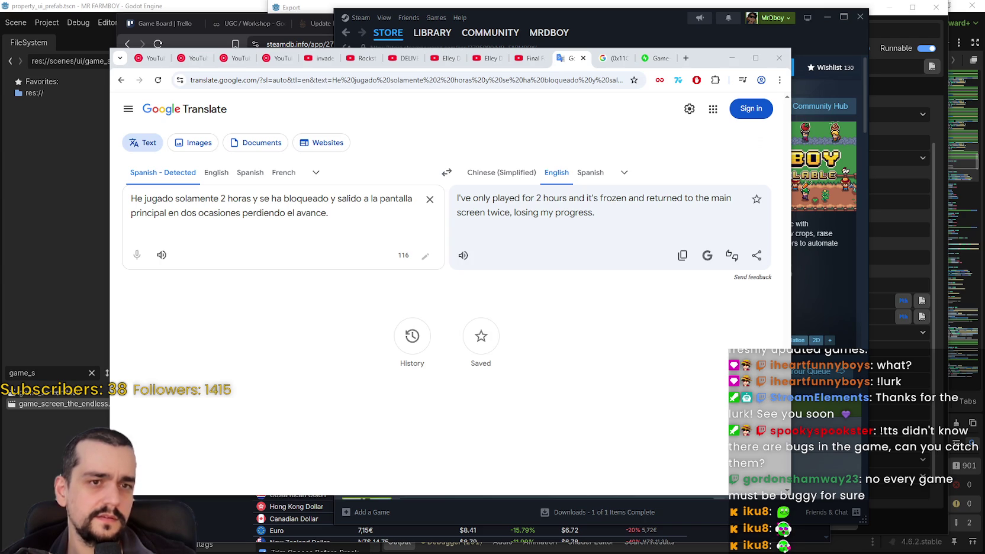
click(430, 200)
text(连接手柄游戏就退出 而且打不开)
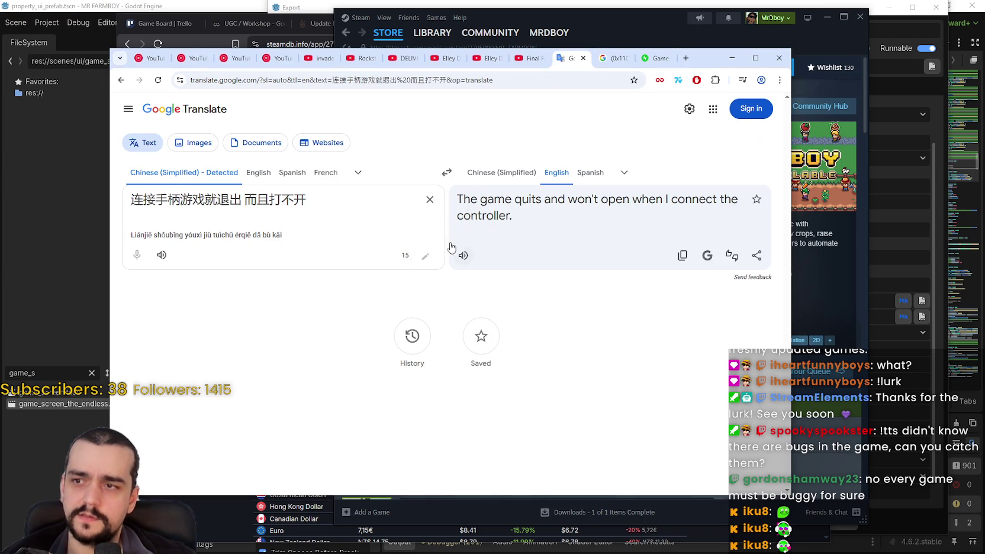
click(463, 255)
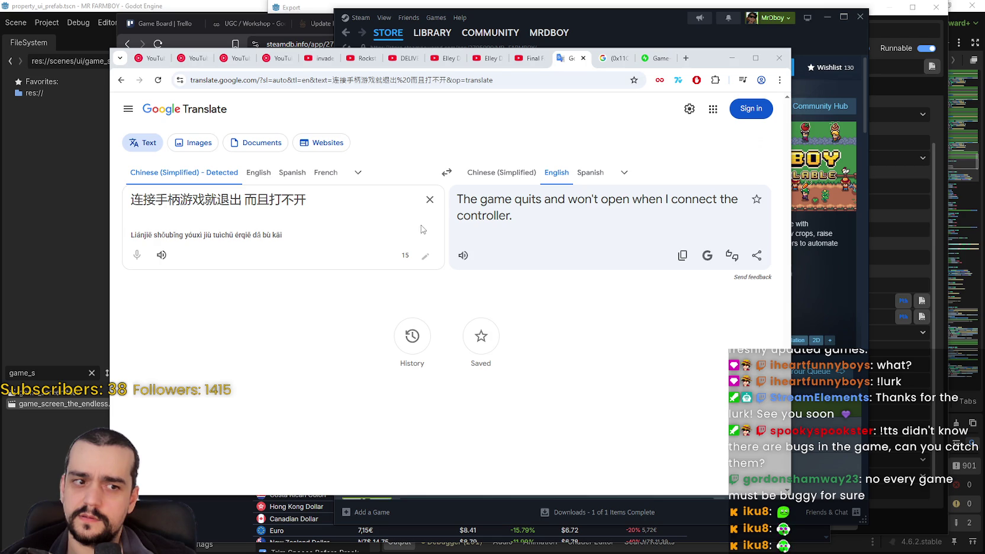
Have the English review read aloud, then clear it from the source box.
click(430, 200)
text(Everytime I try to play this game it just wont let me click anything and then it freezes up. If i try to stop playing it still runs.)
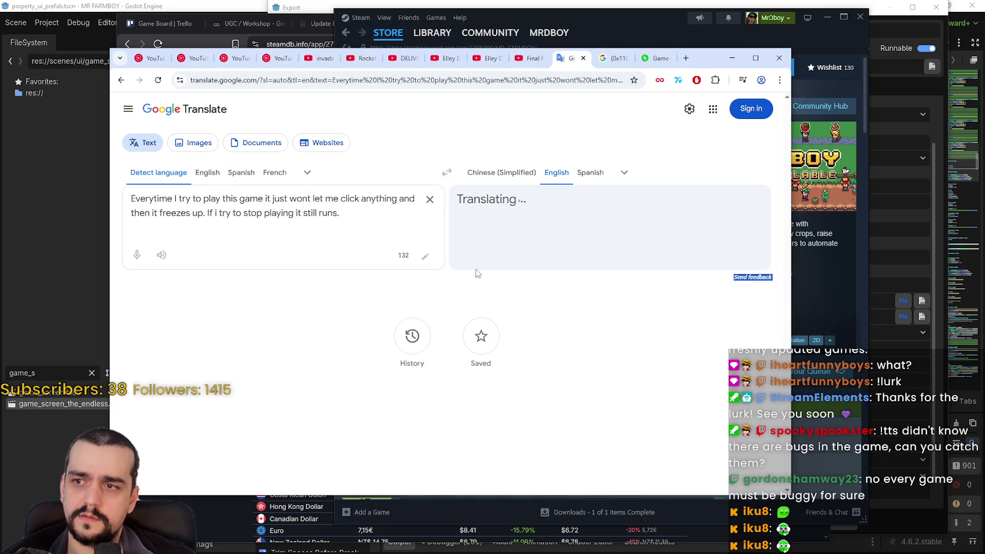
click(463, 255)
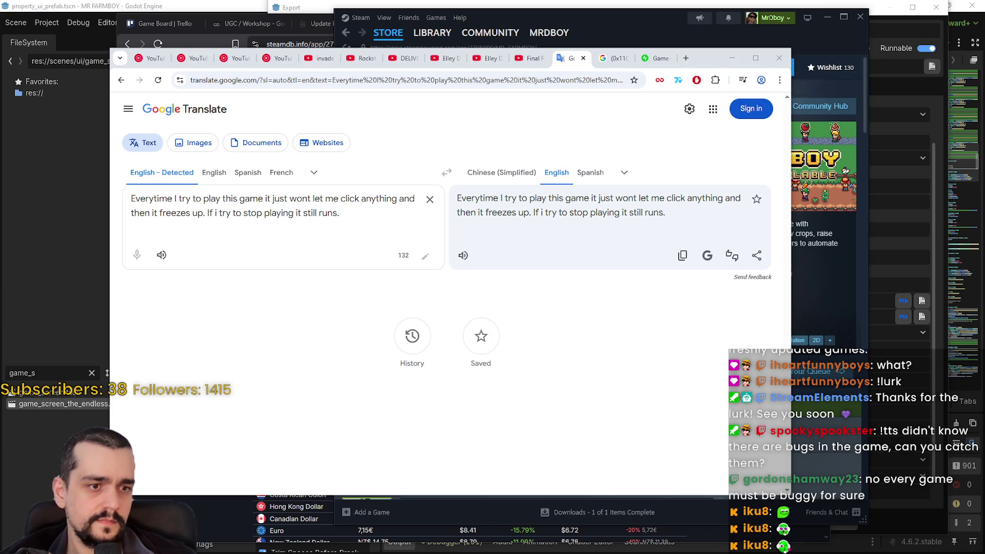
click(430, 199)
Translate the Japanese report to 'The game could not be launched.', listen, then minimize the browser.
text(ゲームを起動できなかったため)
click(463, 255)
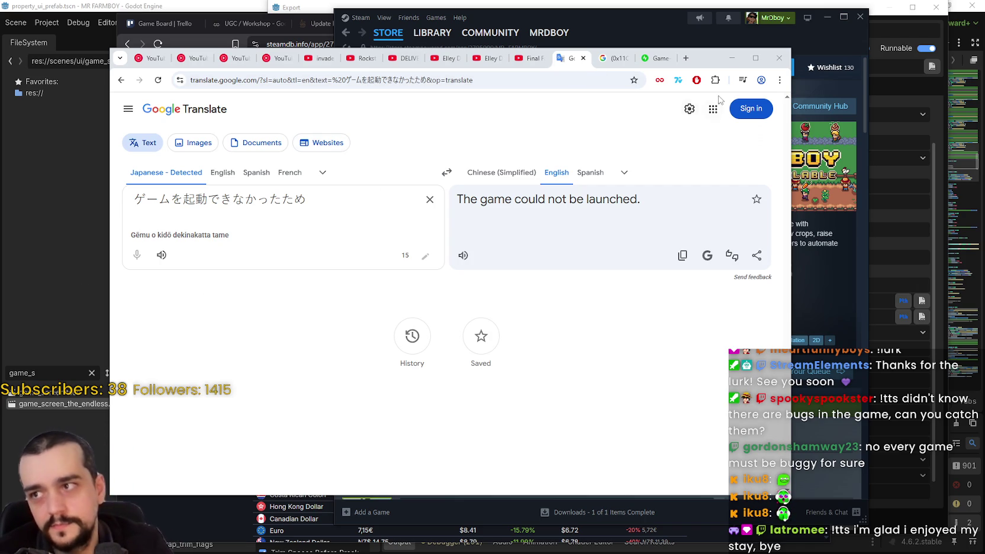
click(731, 57)
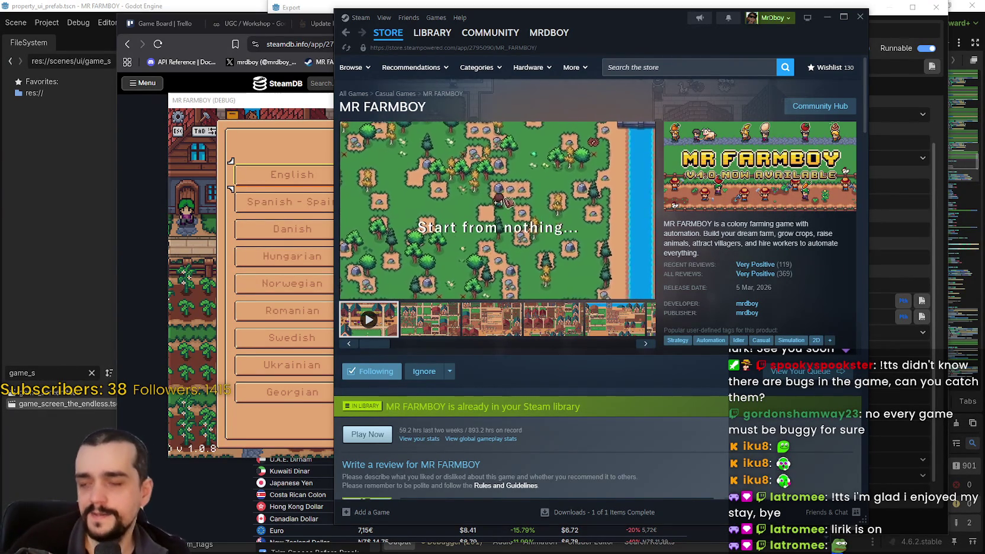
Open the Sub Sunday voting site in a new browser tab.
click(185, 42)
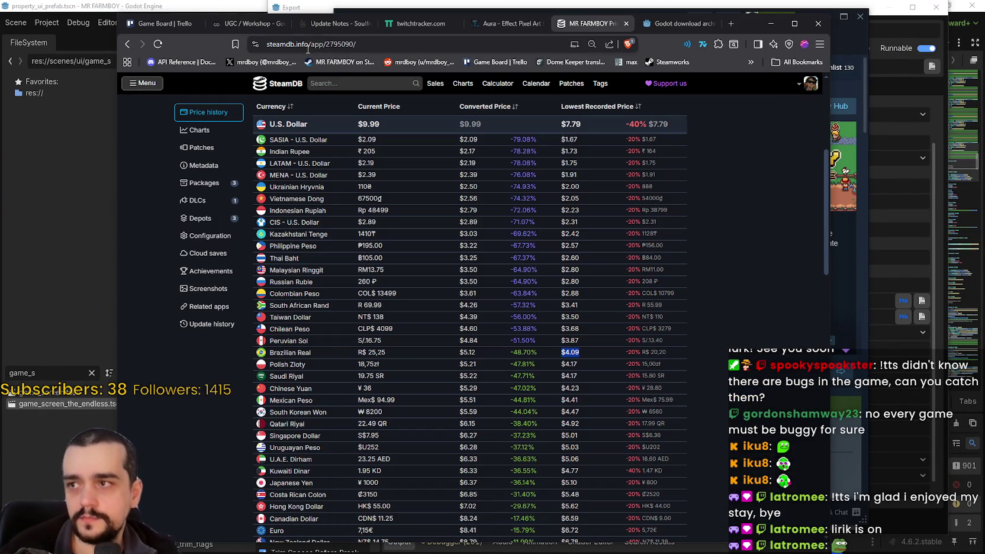
click(732, 26)
text(sub)
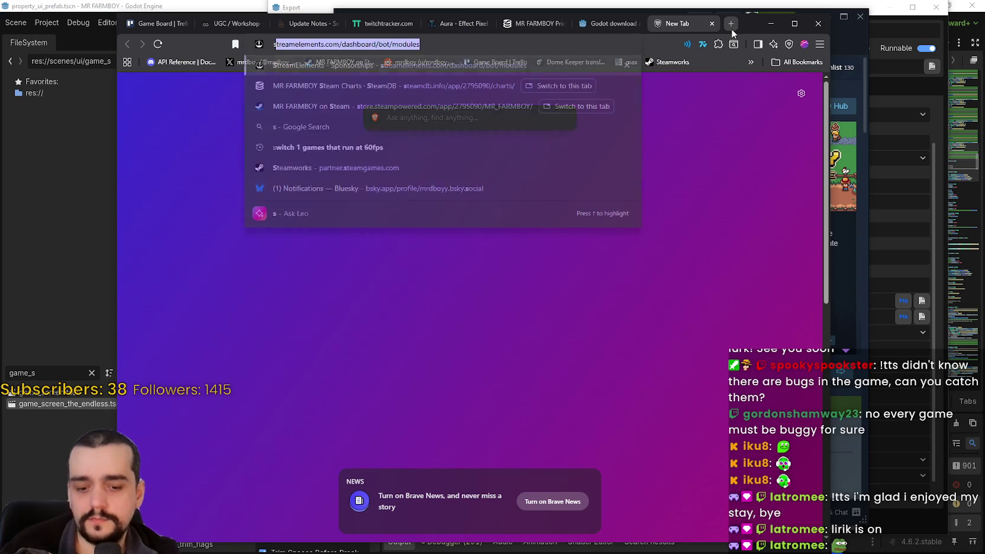
key(Return)
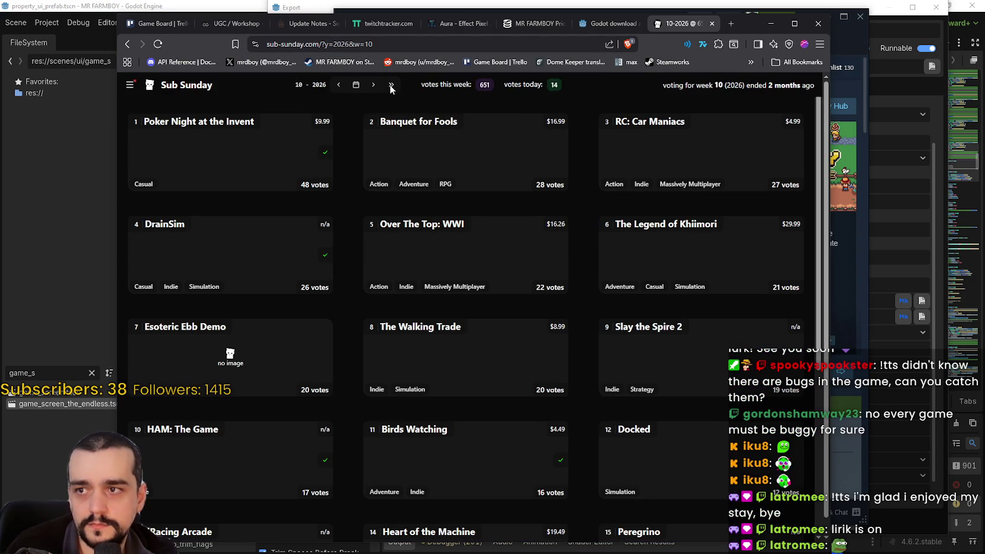
Jump to the week 19 voting and scroll through the game list, returning to the top.
click(391, 84)
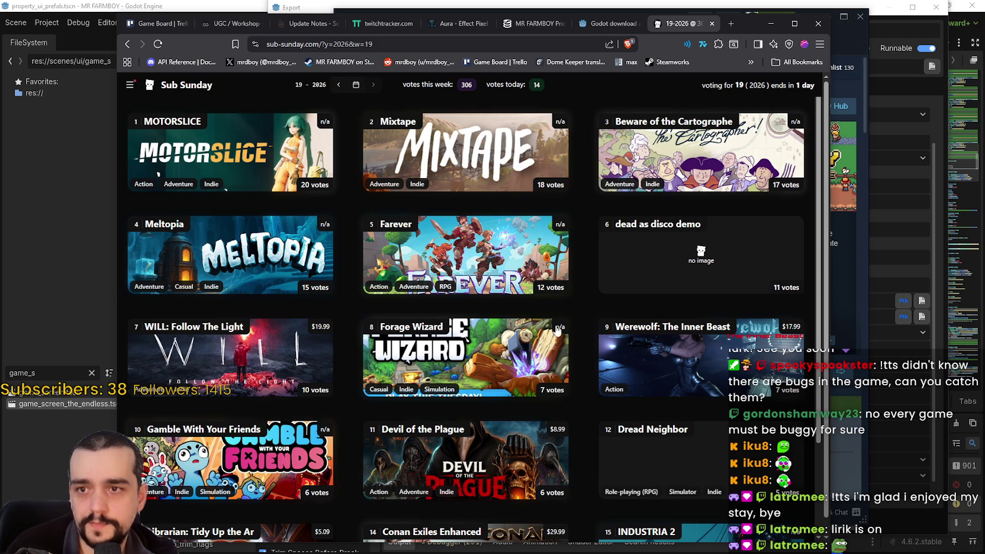
scroll(479, 364, down, 4)
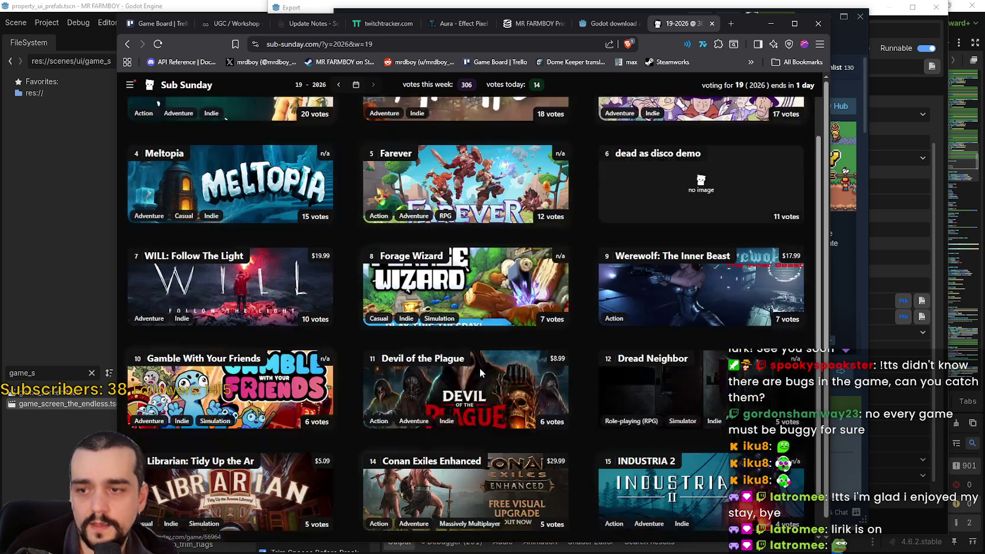
scroll(478, 360, down, 8)
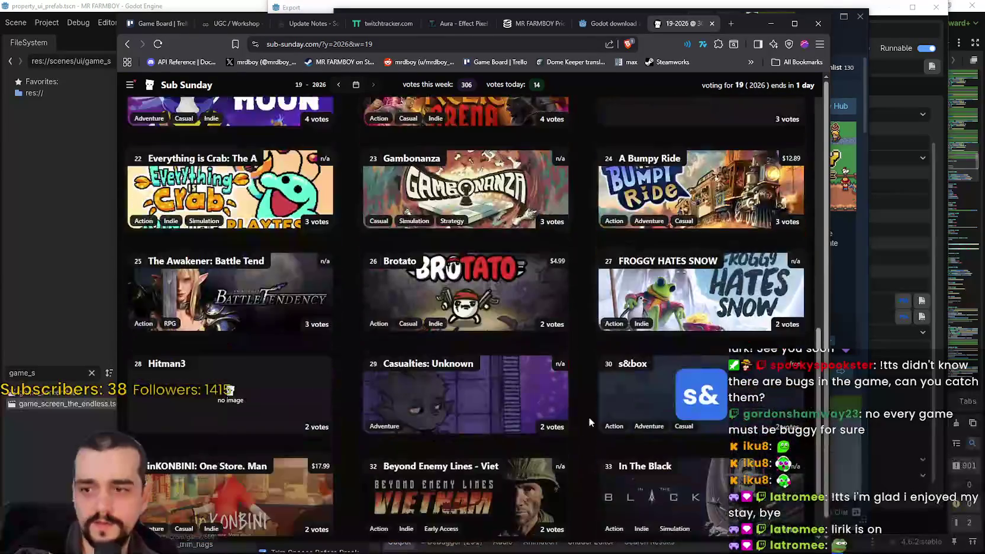
scroll(586, 397, down, 10)
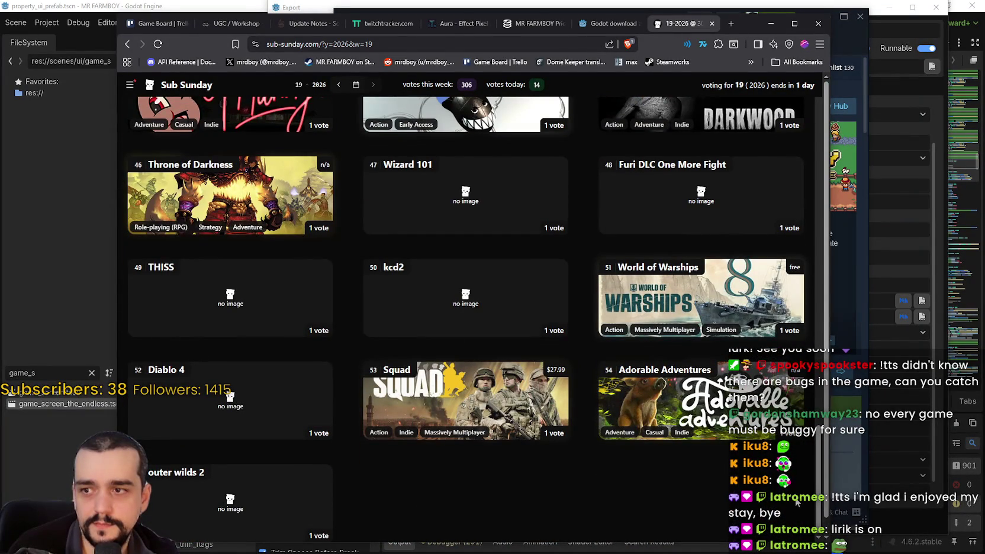
scroll(836, 506, down, 1)
scroll(820, 437, up, 4)
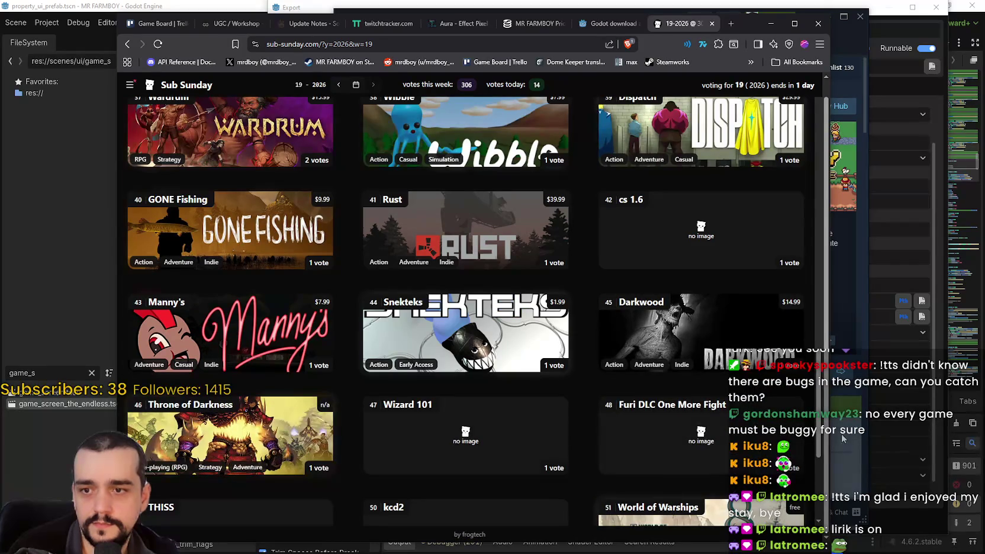
scroll(819, 437, up, 3)
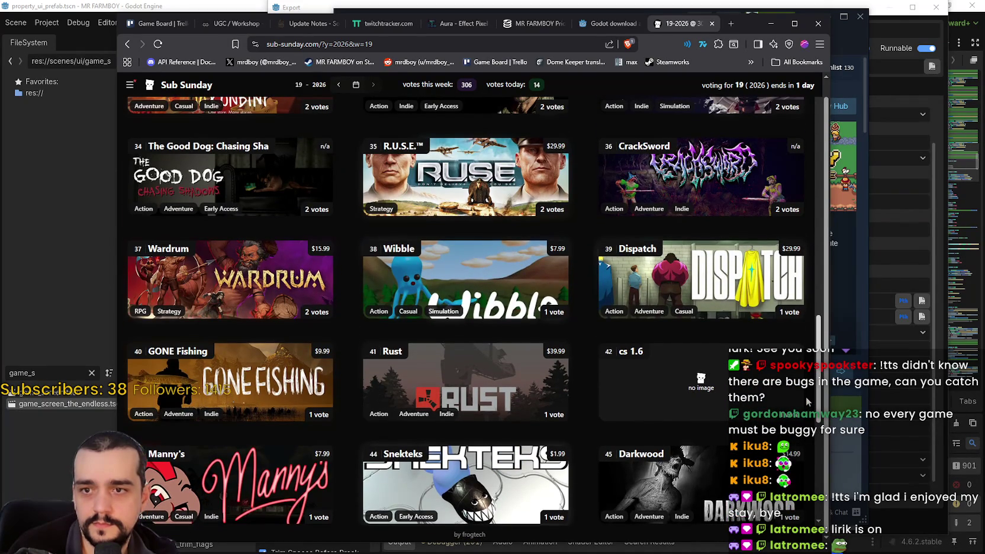
scroll(819, 437, up, 2)
scroll(810, 325, up, 3)
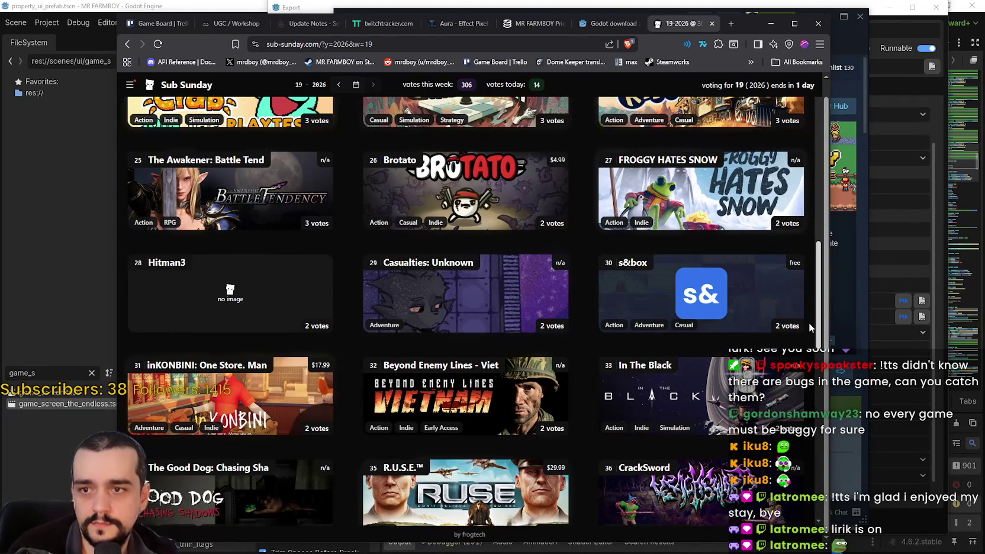
scroll(808, 316, up, 6)
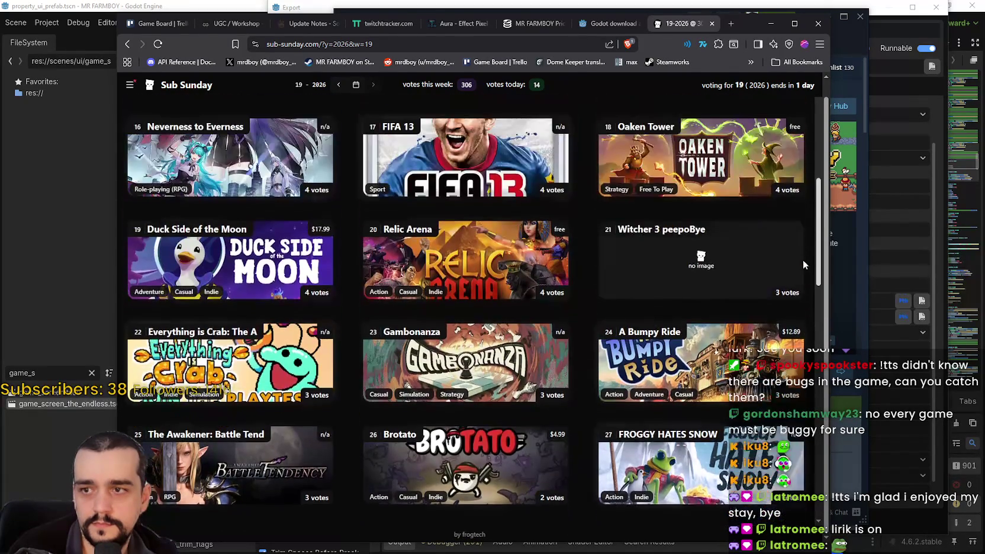
scroll(801, 229, up, 5)
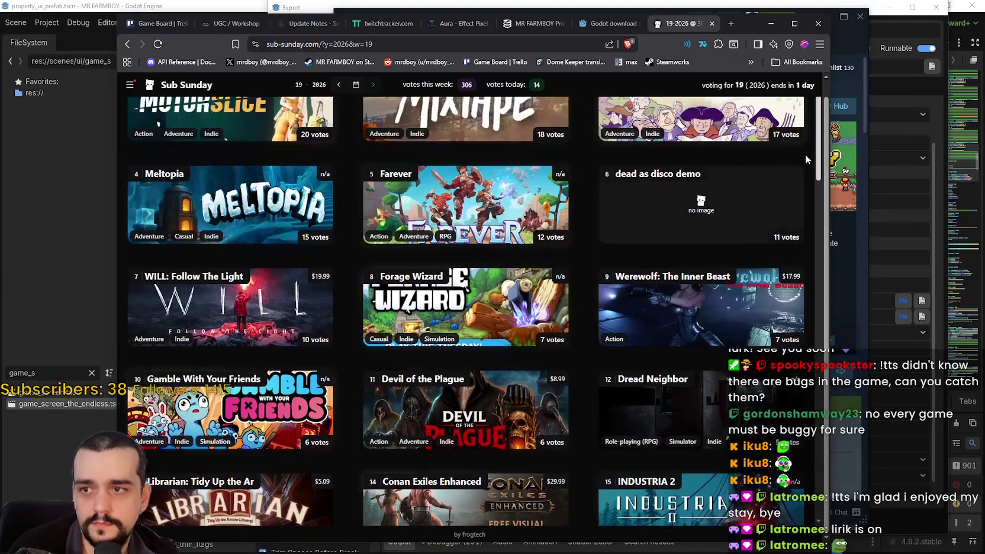
scroll(805, 151, up, 1)
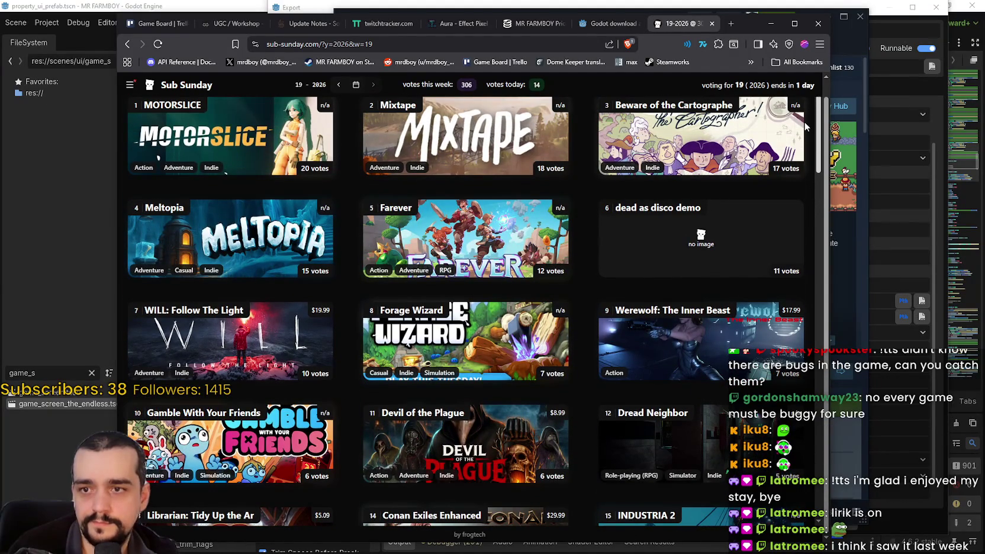
scroll(786, 273, down, 8)
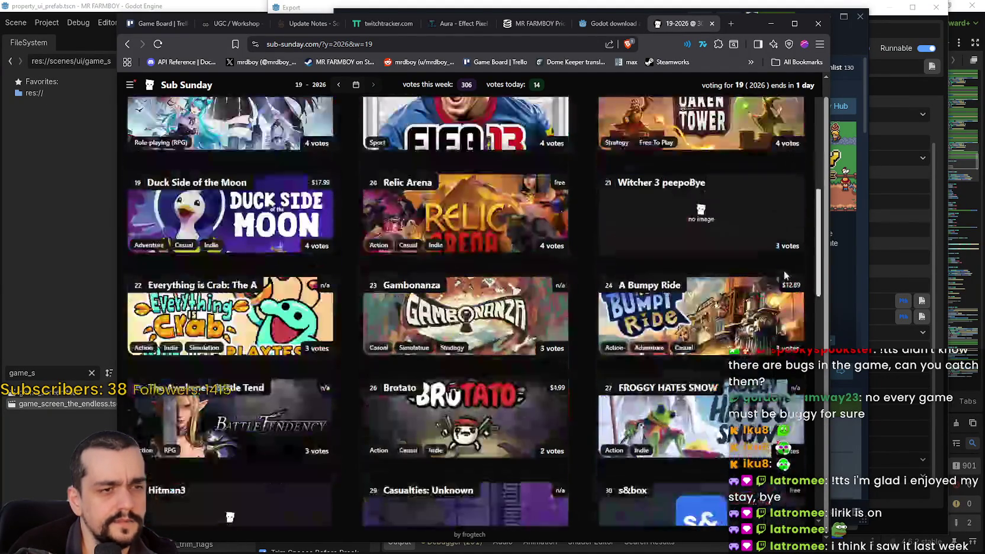
scroll(788, 317, down, 6)
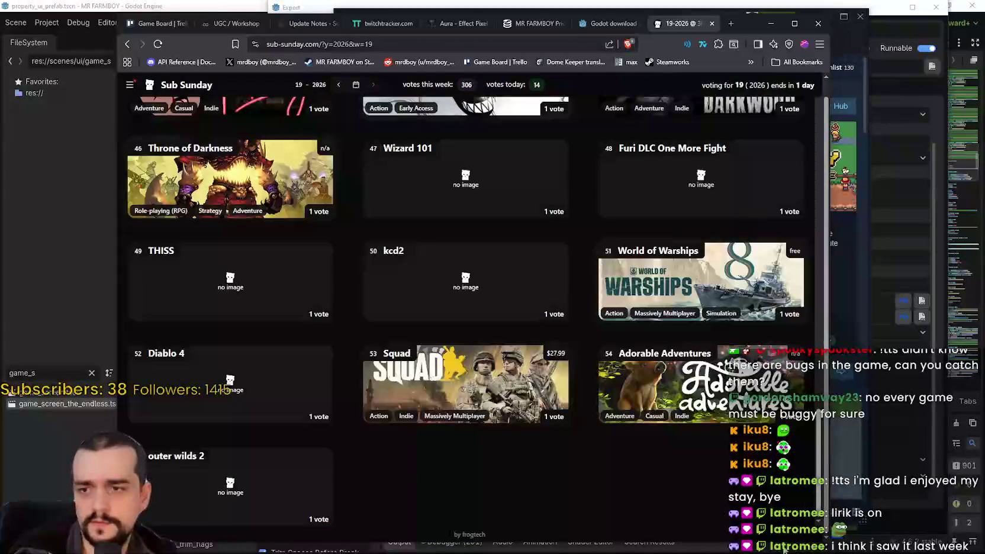
key(Home)
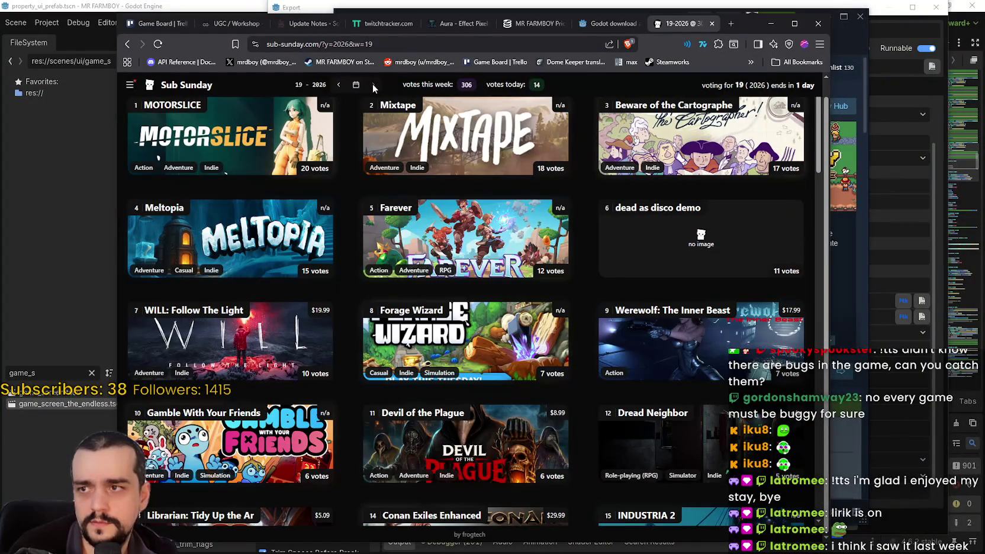
Switch to the week 18 voting results and scroll through its game grid.
click(339, 85)
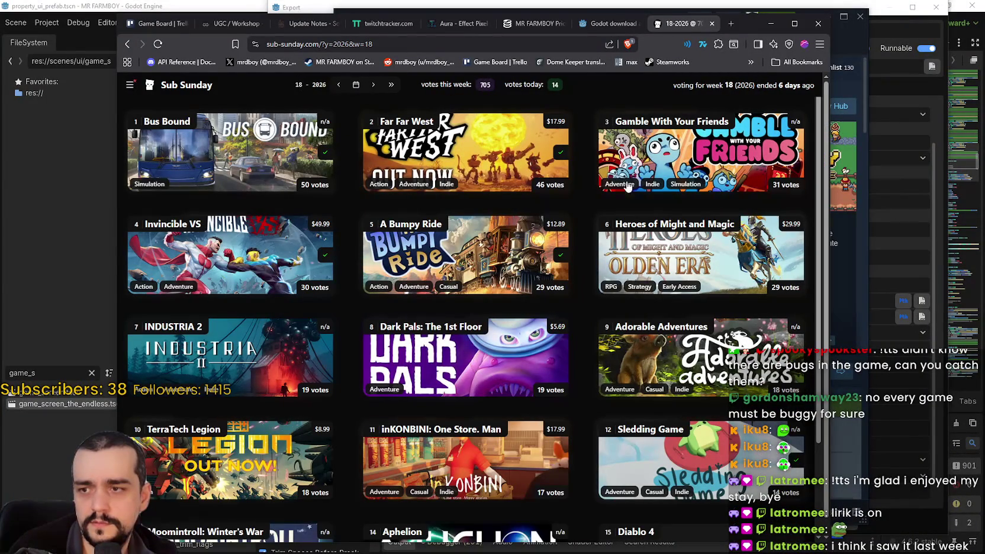
scroll(828, 177, down, 1)
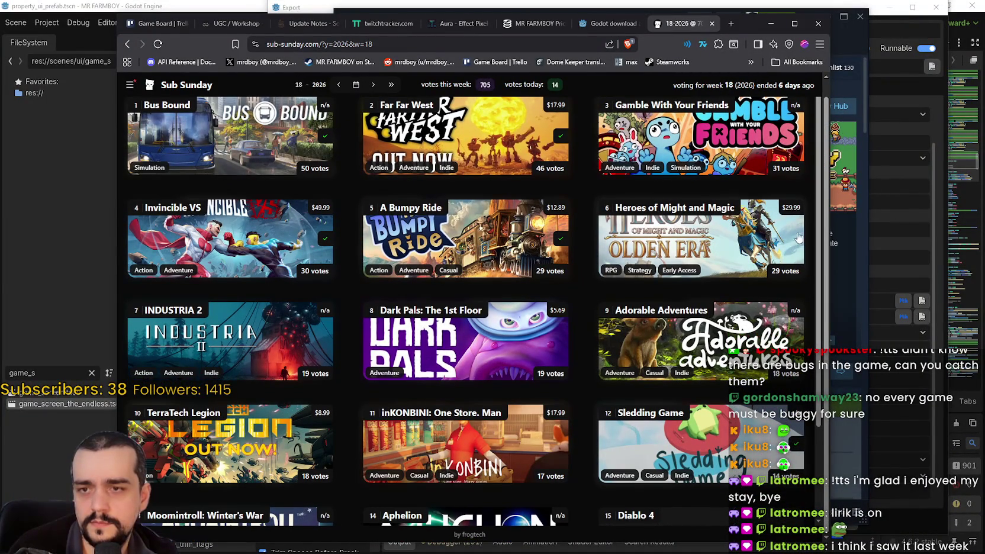
scroll(787, 221, down, 10)
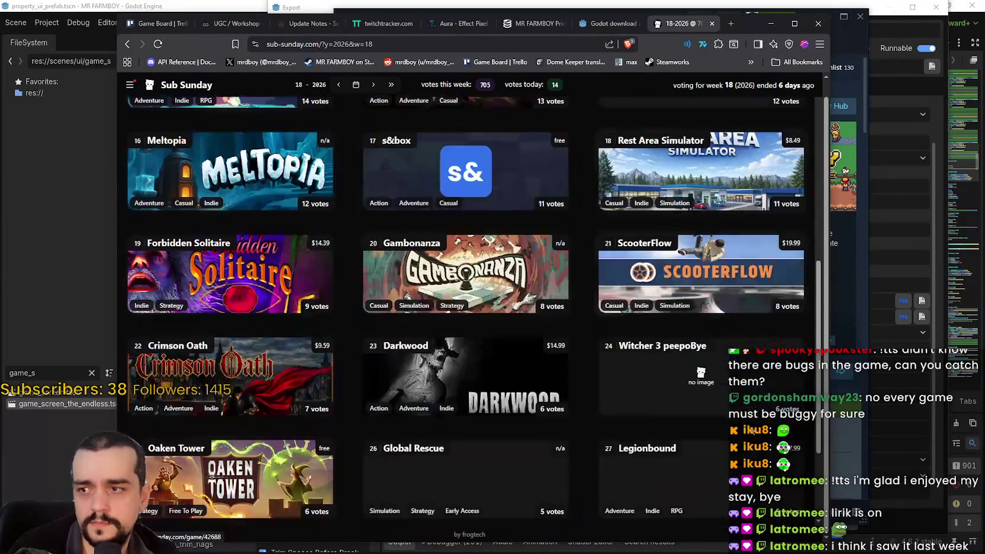
scroll(758, 443, down, 10)
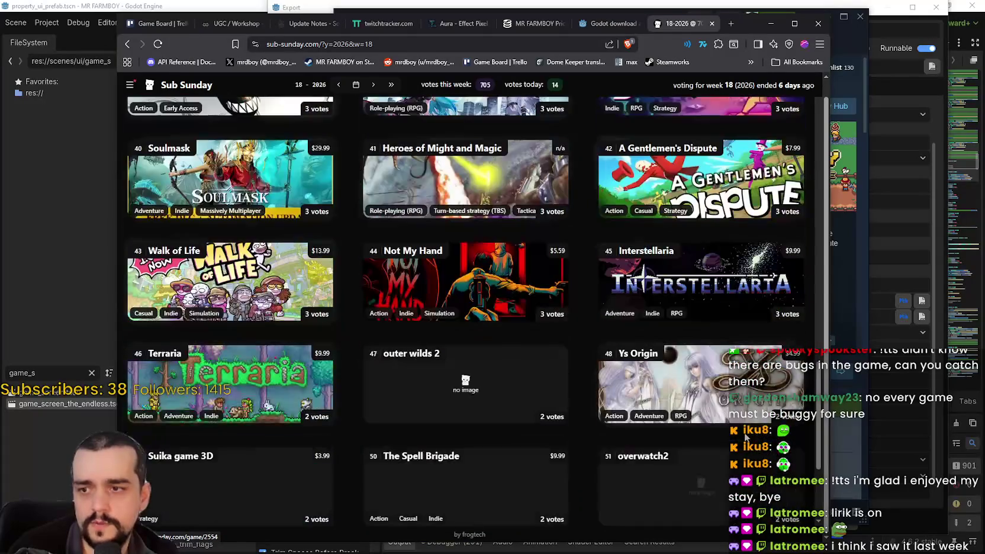
scroll(746, 434, down, 2)
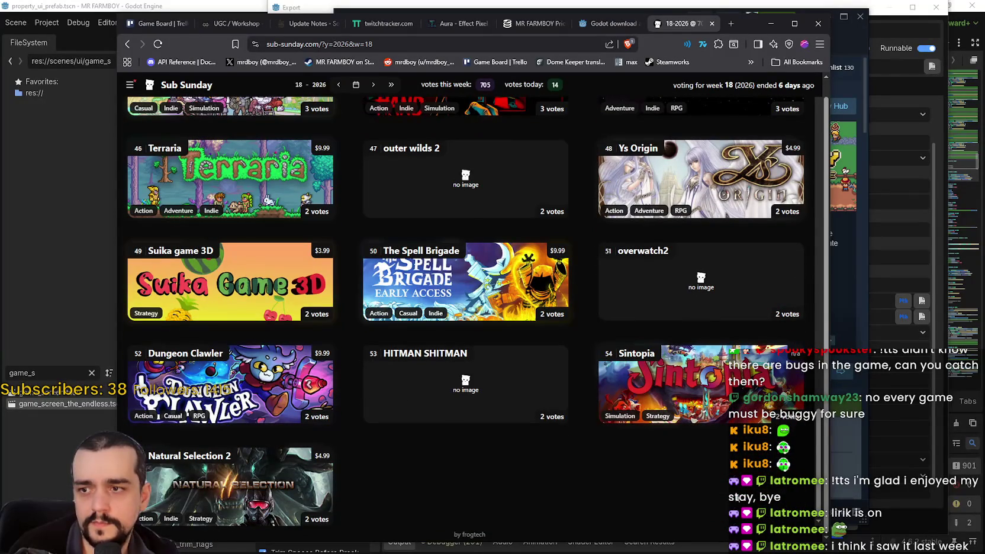
scroll(737, 463, up, 8)
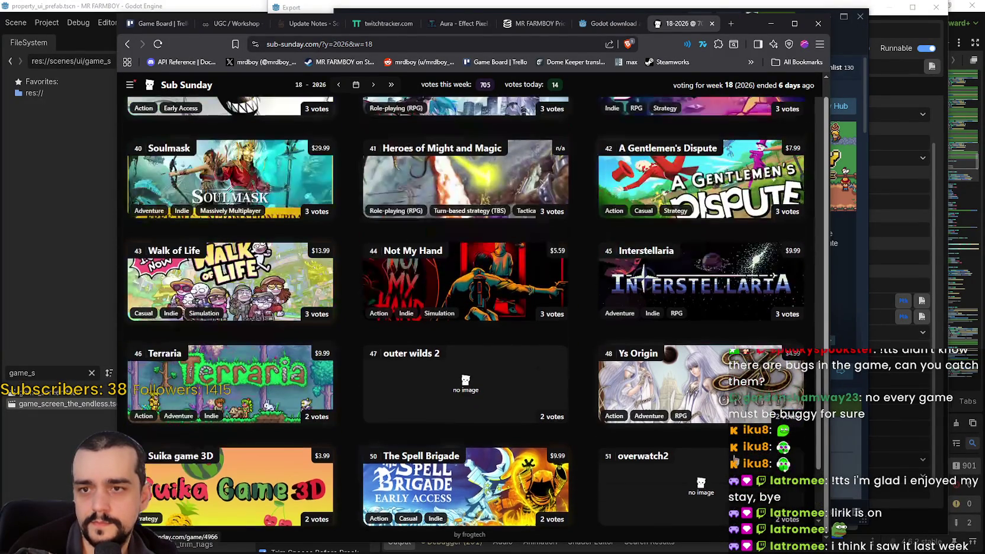
scroll(746, 430, up, 1)
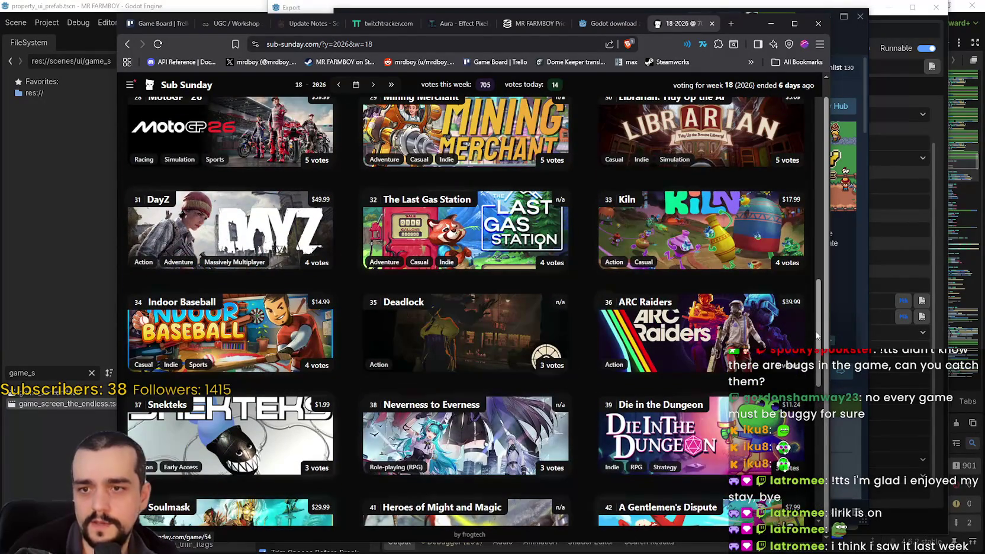
mouse_move(816, 335)
mouse_down()
mouse_move(812, 108)
mouse_move(817, 382)
mouse_up()
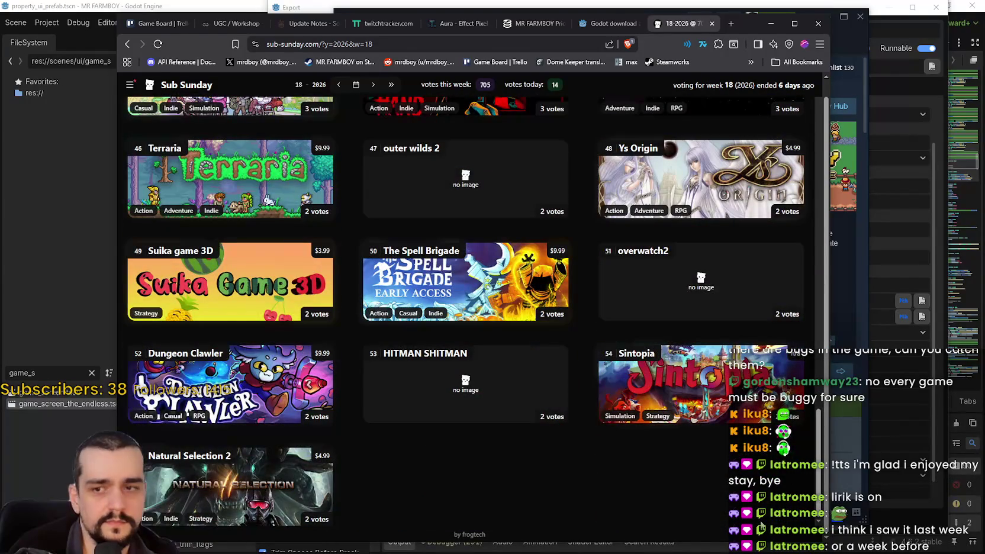
drag(761, 504, 759, 59)
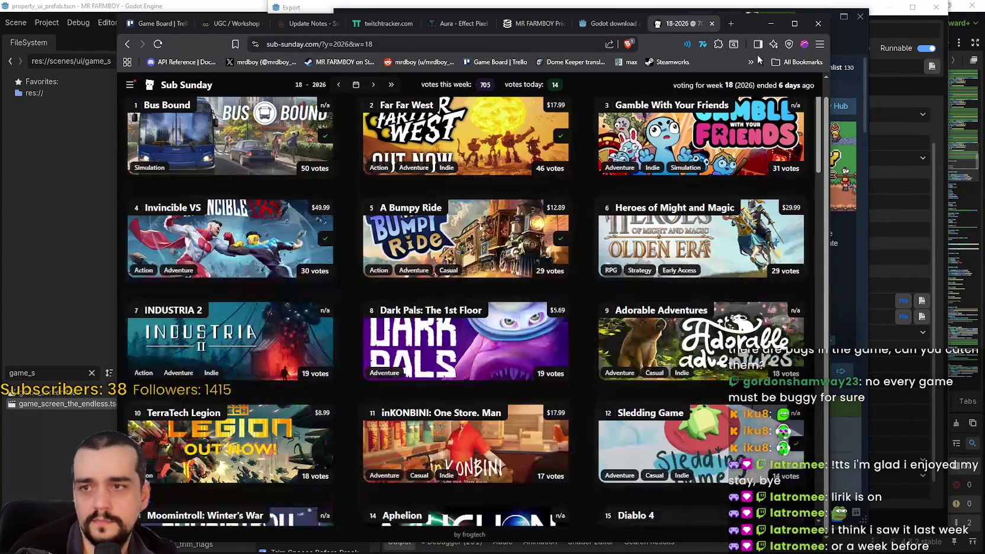
Go back to the week 17 results, with 760 votes and MR FARMBOY 28th.
click(339, 85)
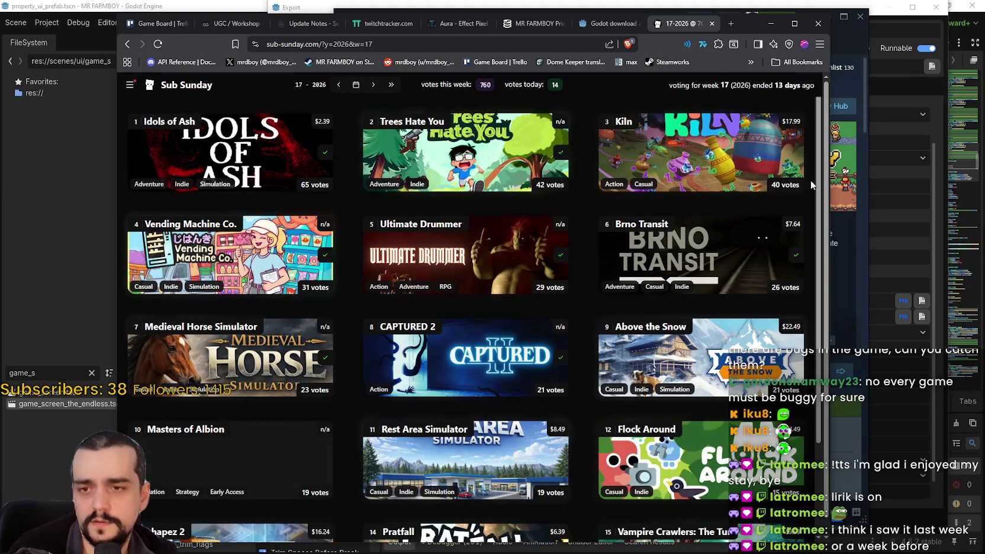
scroll(820, 181, down, 10)
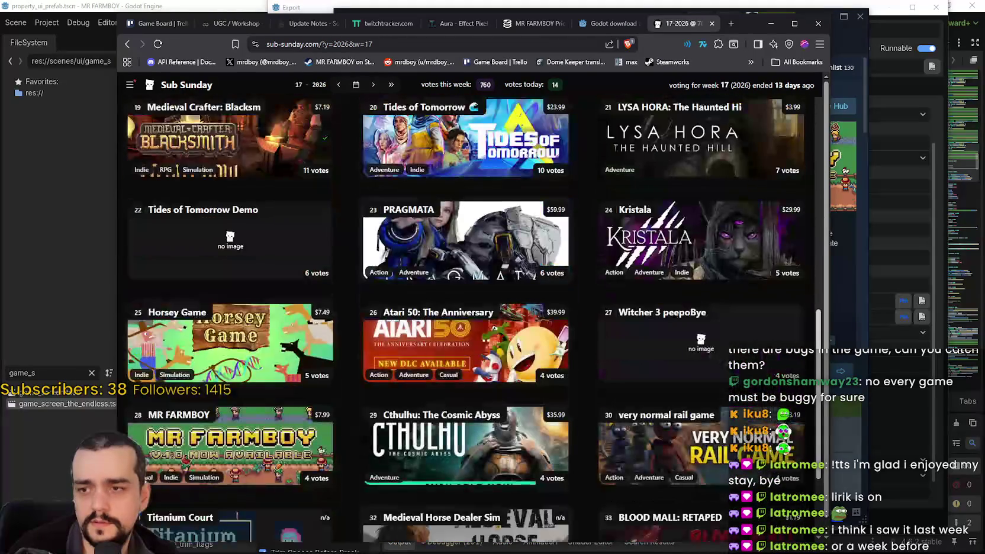
scroll(686, 459, down, 3)
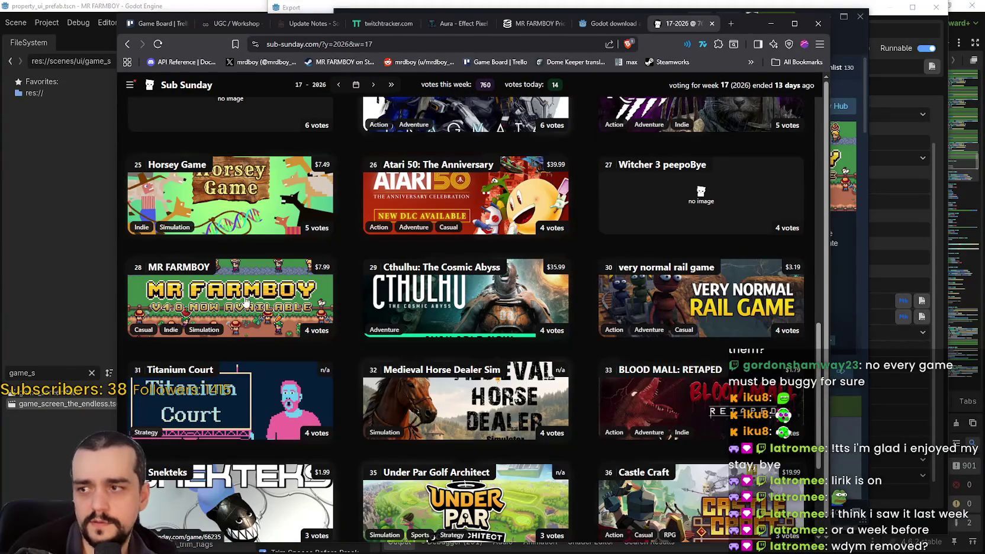
scroll(615, 361, up, 10)
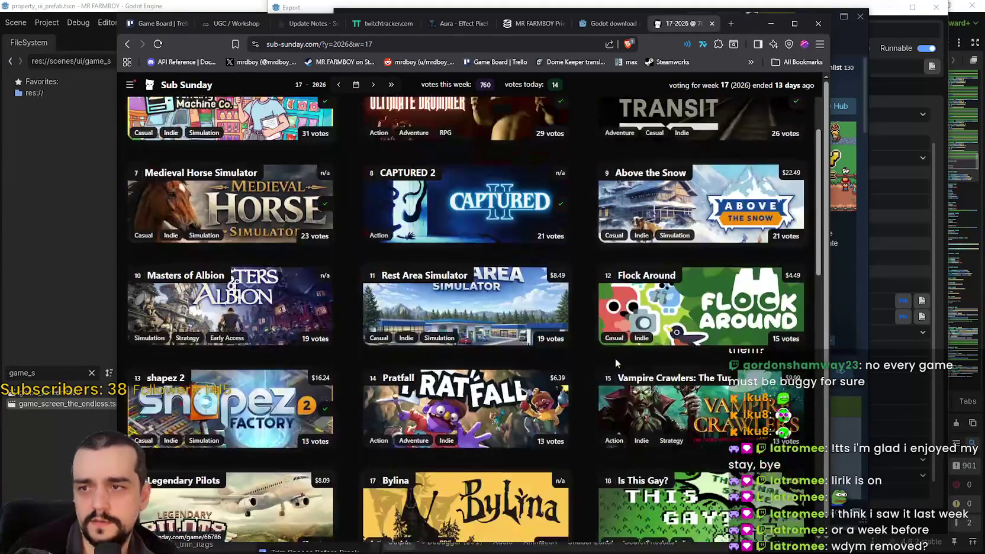
scroll(615, 358, down, 15)
Jump to the week 19 voting list and scroll through its game grid.
scroll(375, 374, up, 8)
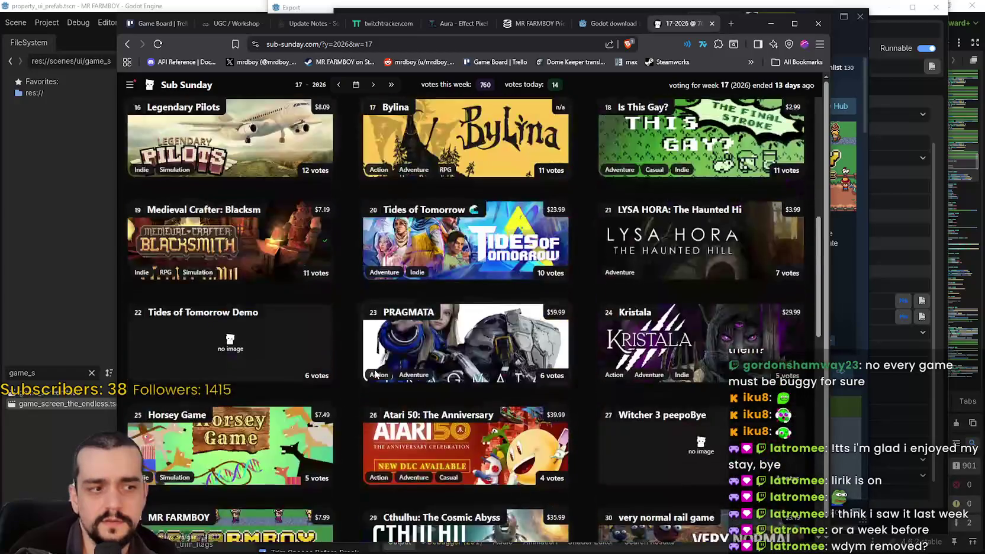
scroll(375, 375, up, 9)
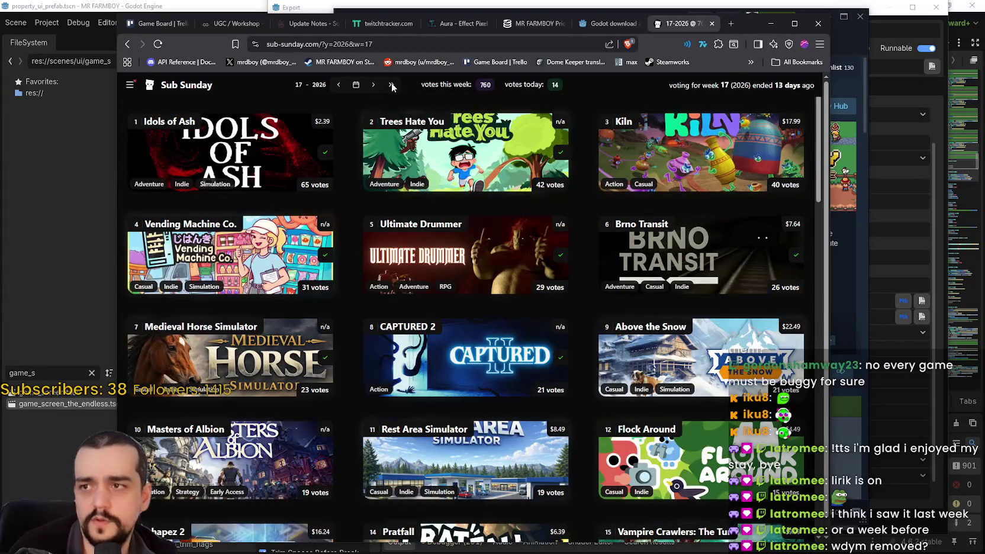
click(391, 85)
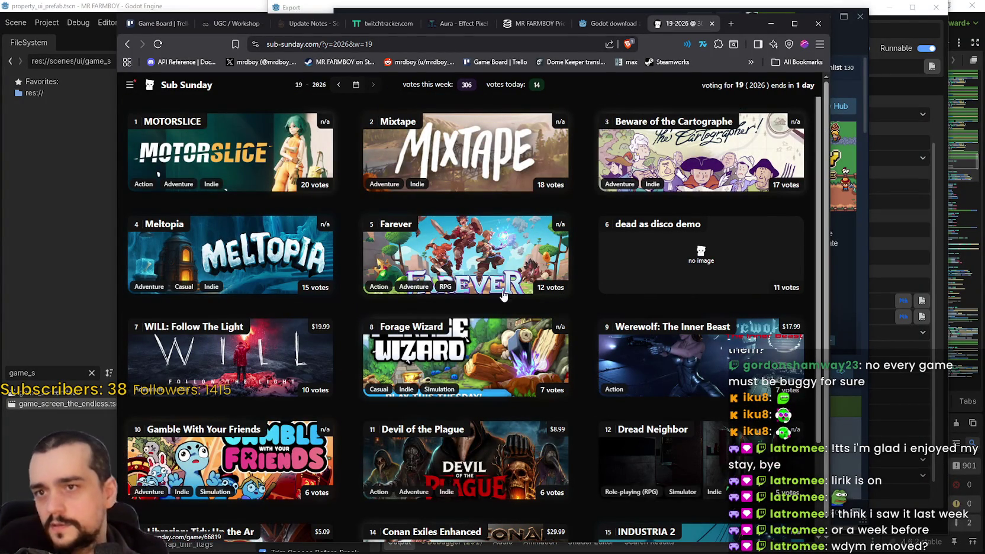
scroll(459, 378, down, 3)
scroll(426, 358, down, 4)
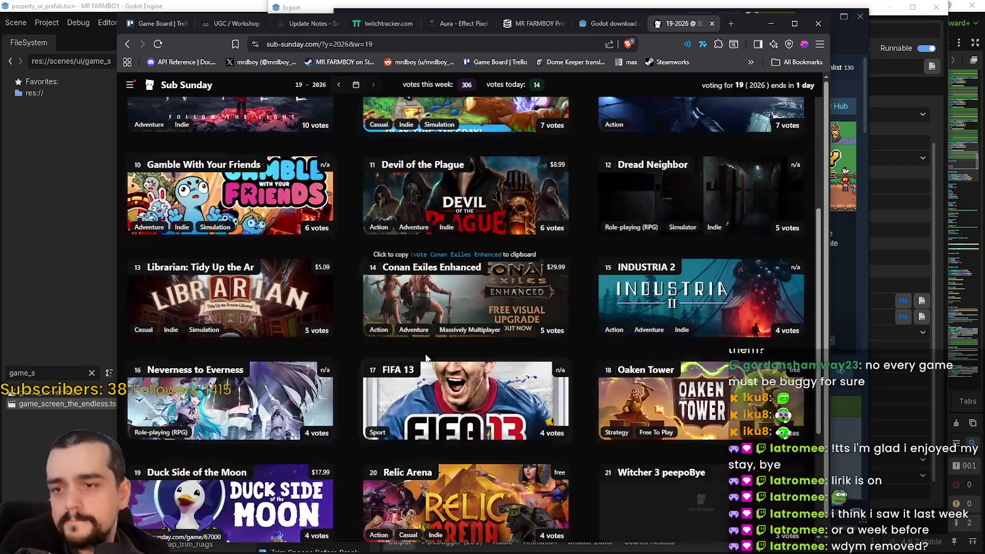
scroll(592, 393, down, 6)
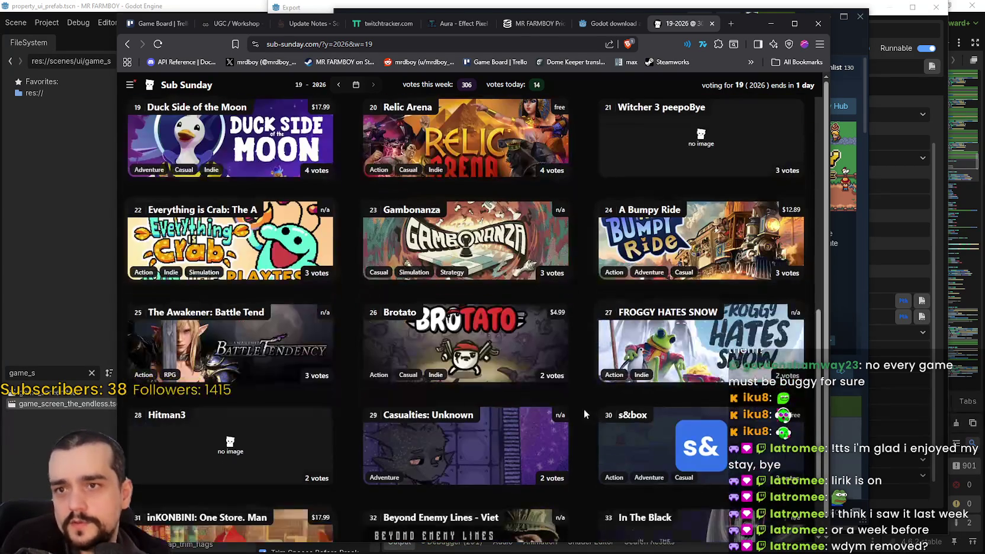
scroll(580, 397, down, 4)
scroll(545, 379, down, 5)
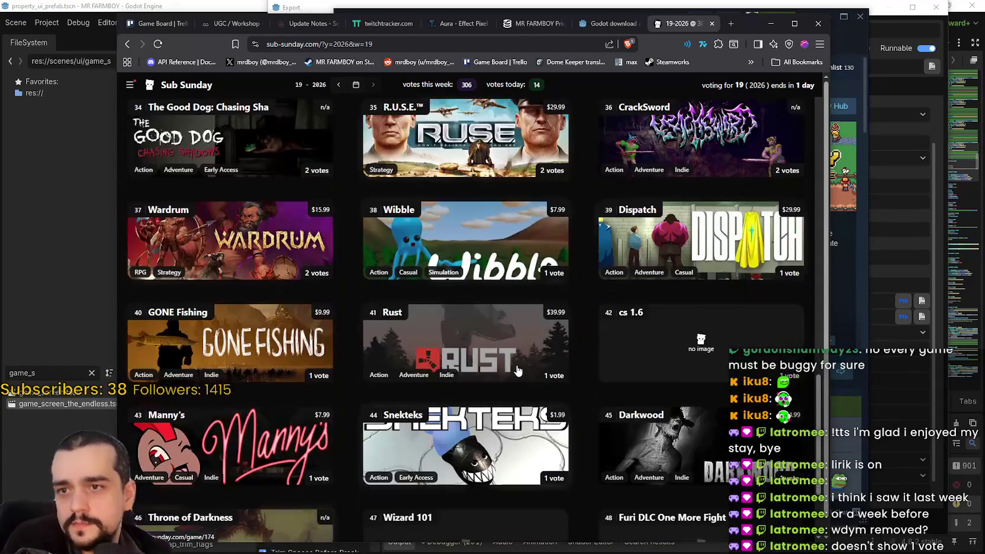
scroll(512, 391, down, 6)
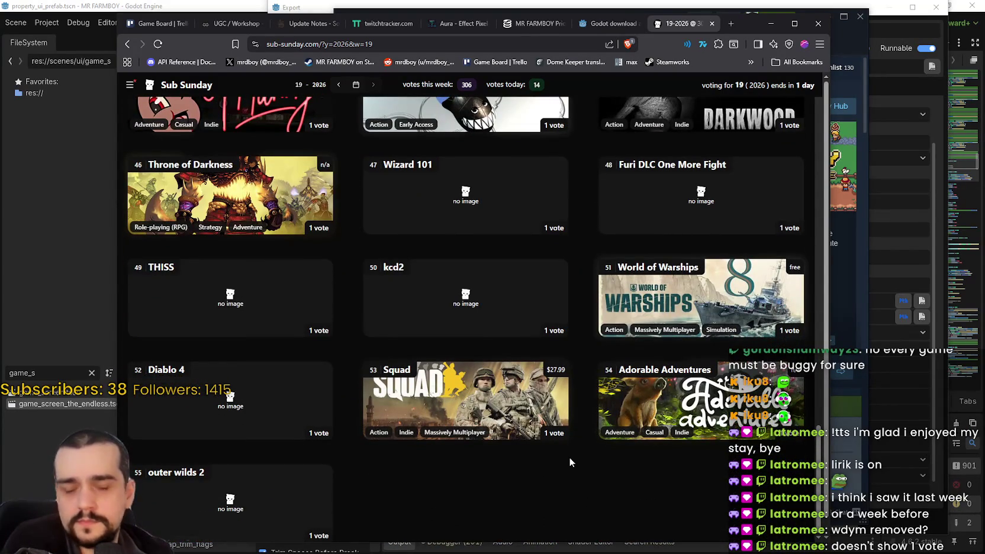
scroll(600, 338, up, 2)
scroll(585, 353, down, 3)
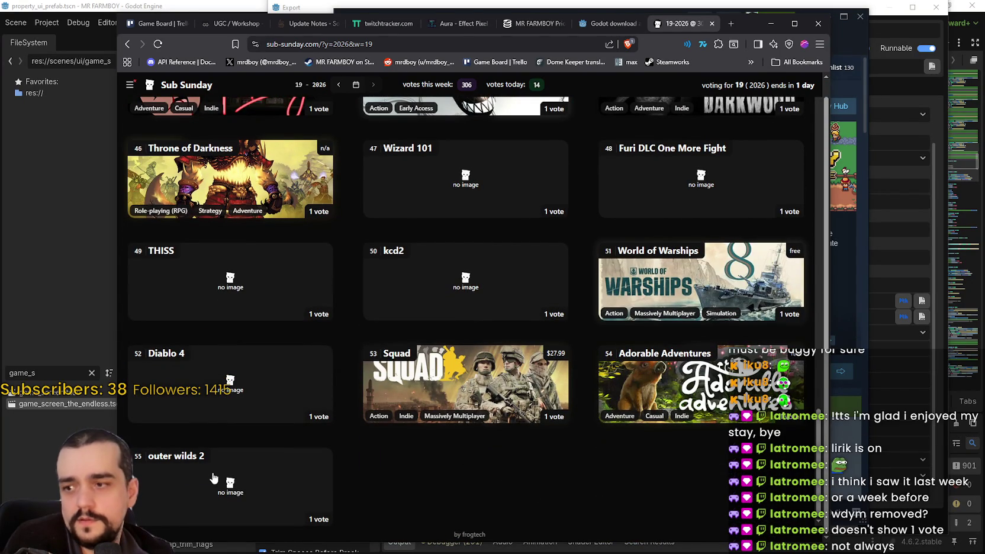
scroll(482, 376, up, 7)
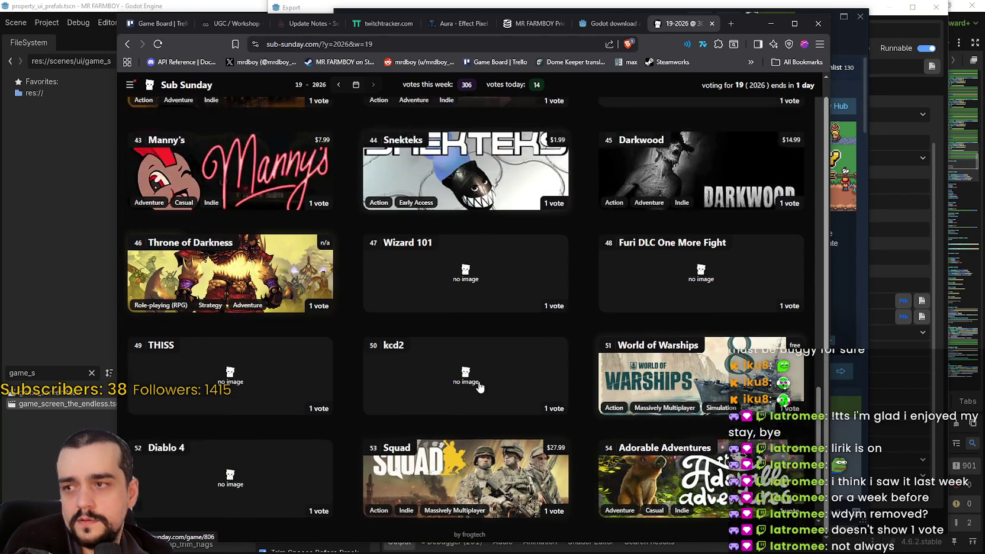
scroll(666, 420, up, 8)
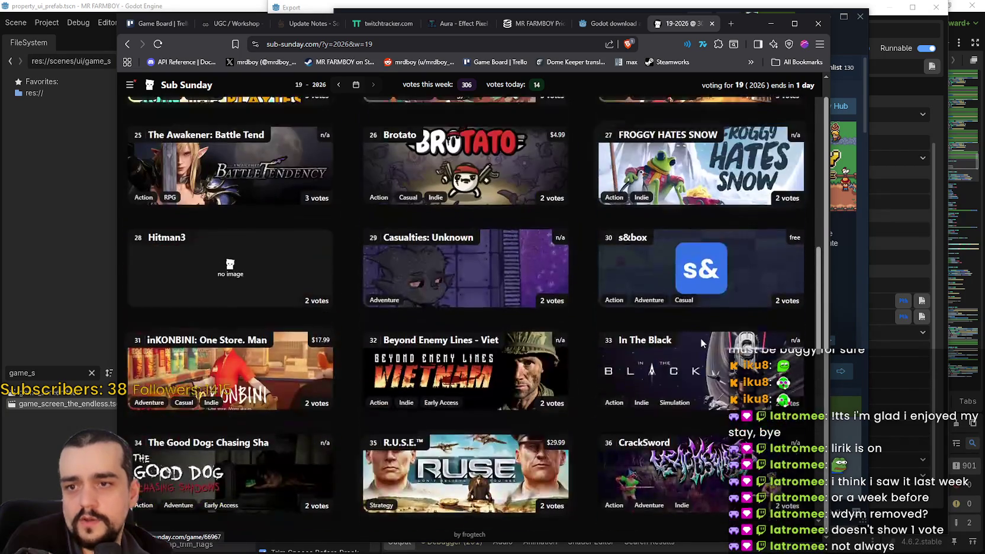
scroll(641, 402, up, 8)
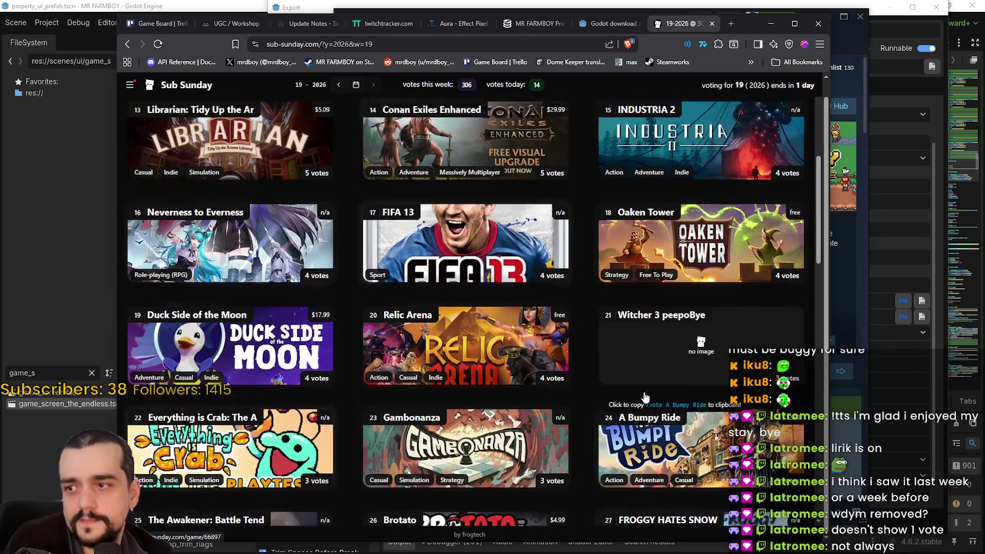
scroll(645, 471, up, 2)
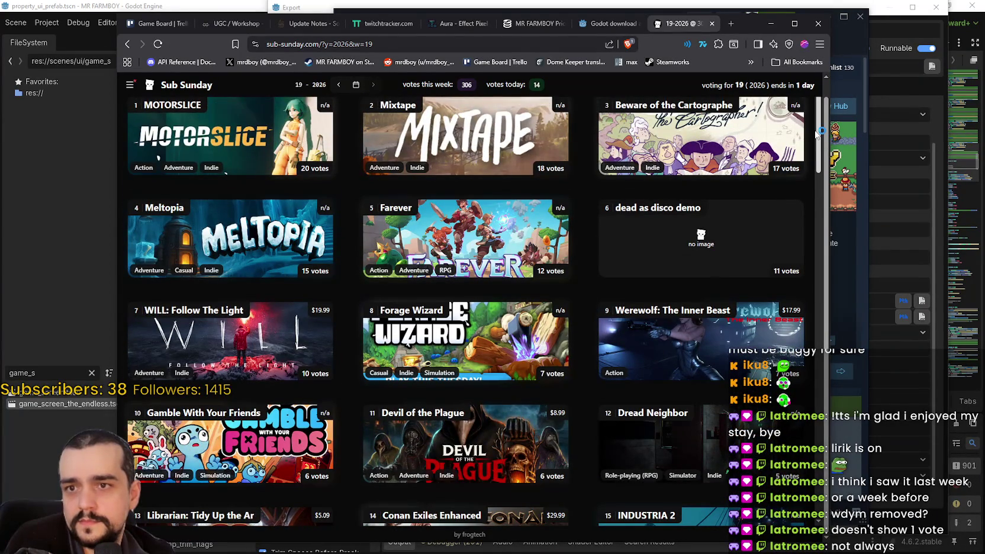
mouse_move(820, 133)
mouse_down()
mouse_move(822, 151)
mouse_move(828, 106)
mouse_move(806, 523)
mouse_up()
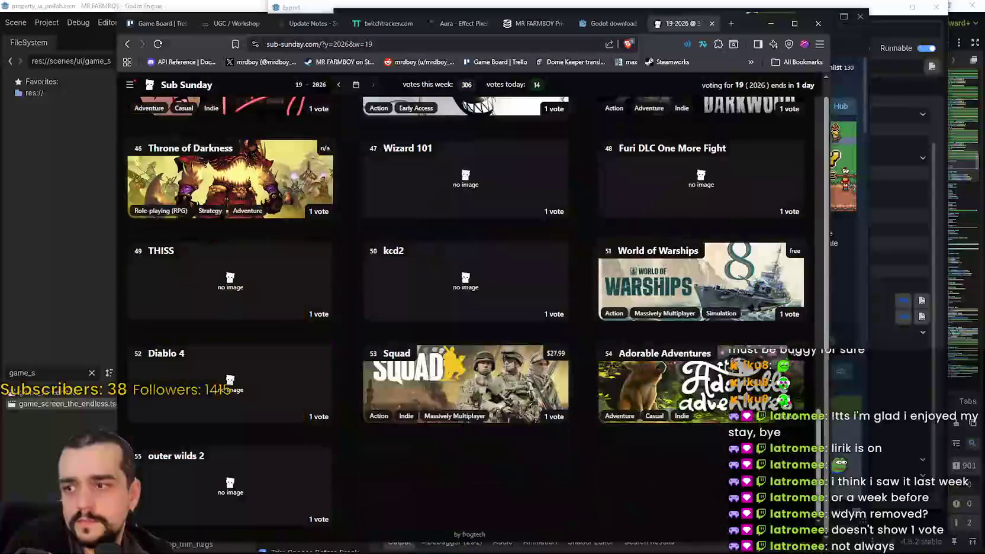
Return to the top of the week 19 list, with MOTORSLICE leading on 20 of 306 votes.
key(Home)
scroll(695, 390, down, 10)
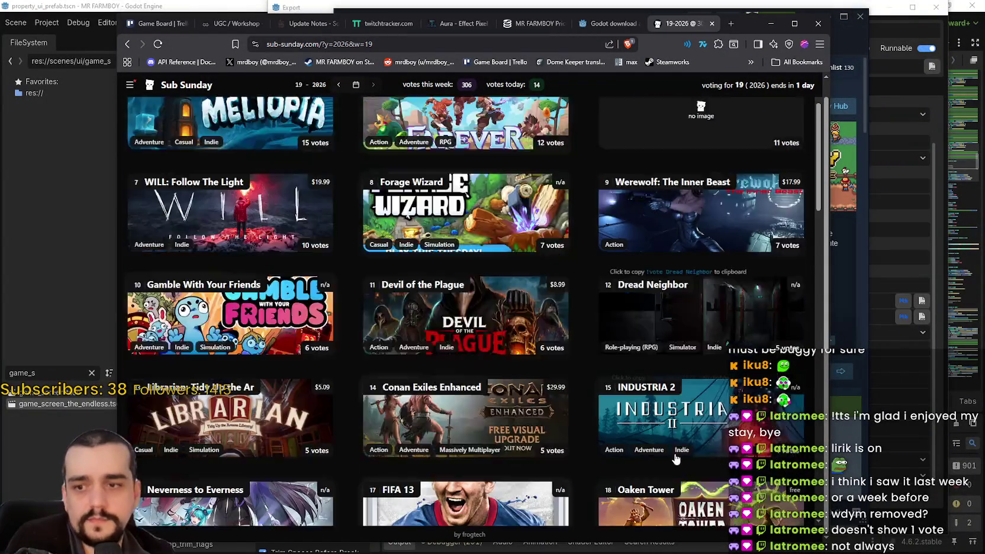
scroll(695, 391, down, 20)
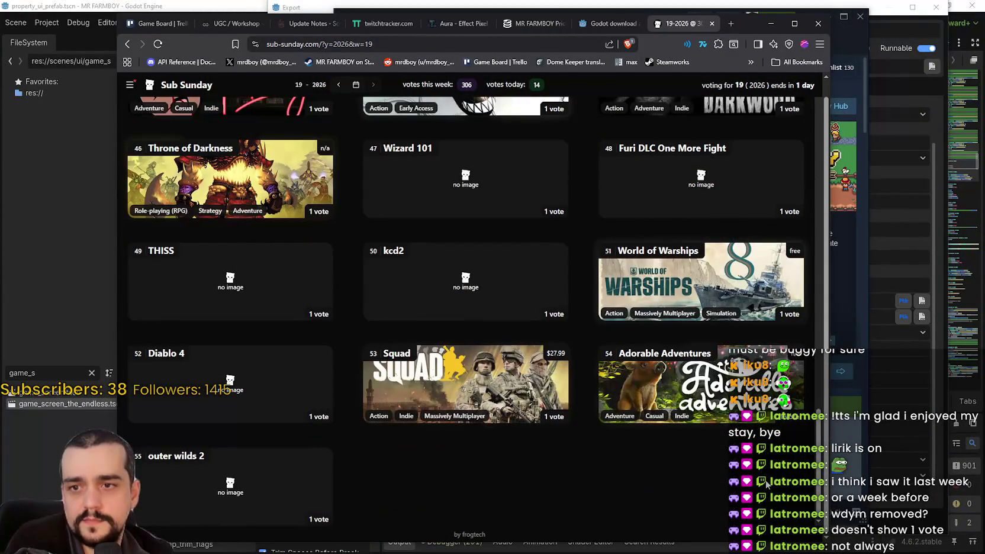
scroll(768, 472, up, 12)
scroll(768, 471, up, 16)
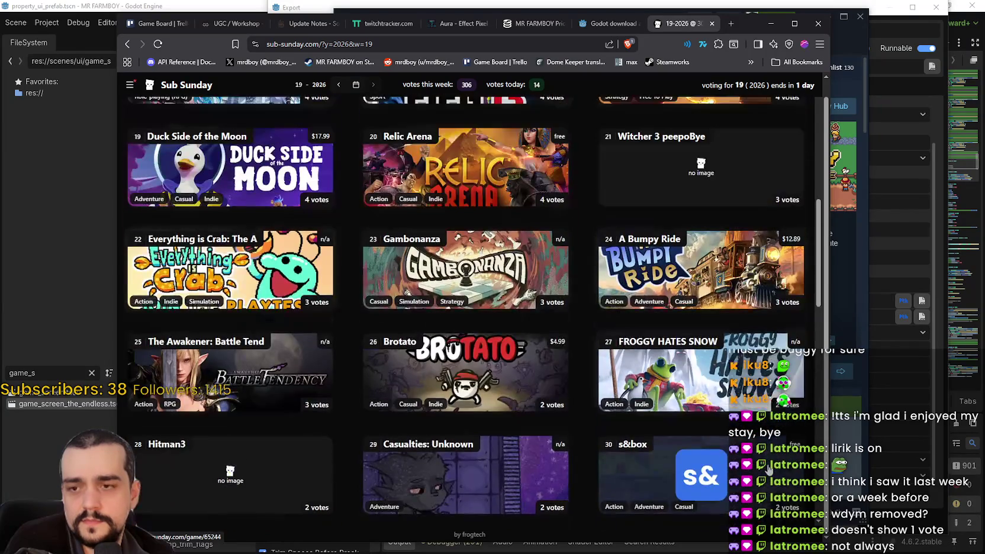
scroll(765, 464, up, 2)
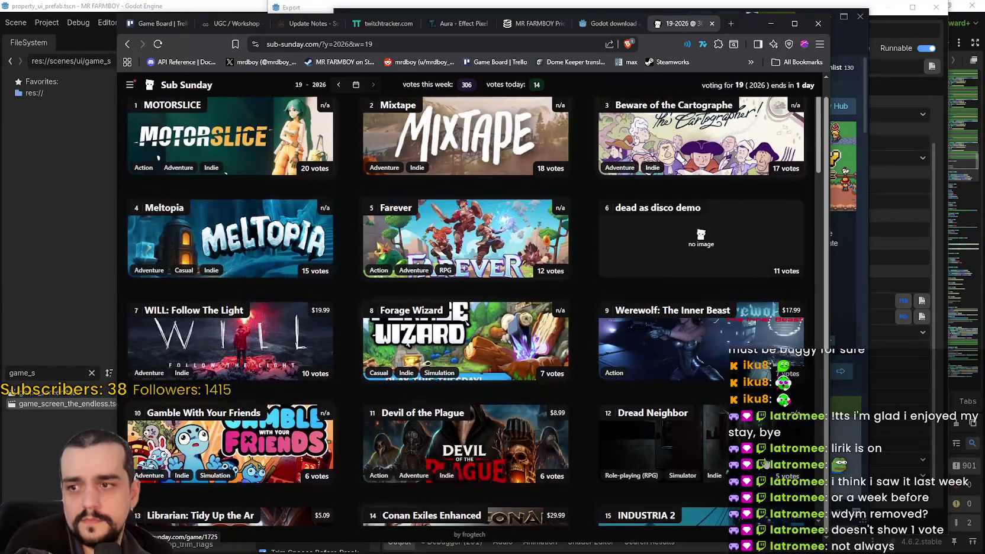
scroll(764, 462, up, 1)
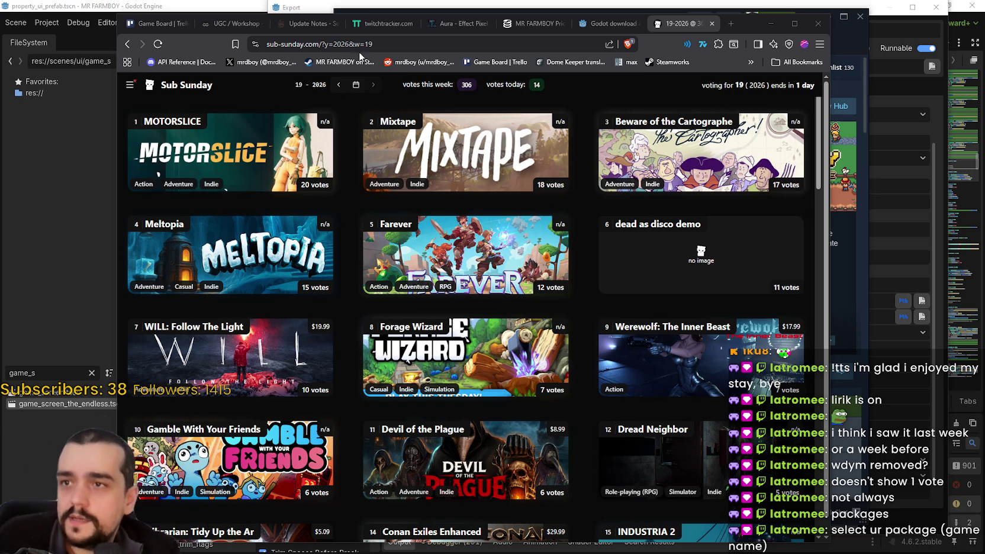
Close the Sub Sunday tab and show MR FARMBOY's player count charts on SteamDB.
click(713, 23)
scroll(699, 356, up, 3)
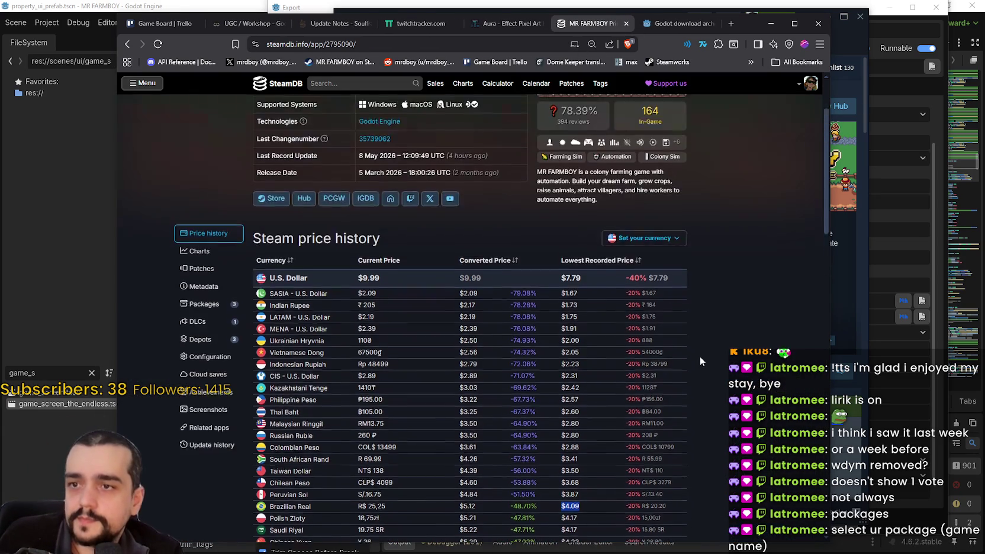
click(200, 301)
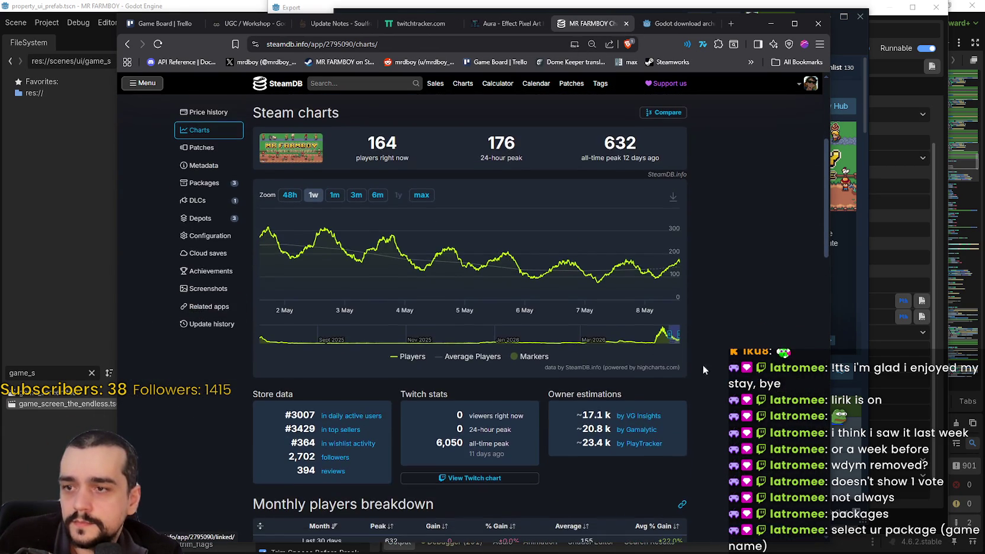
Reload the SteamDB page so the current player count updates from 164 to 157.
scroll(730, 379, up, 1)
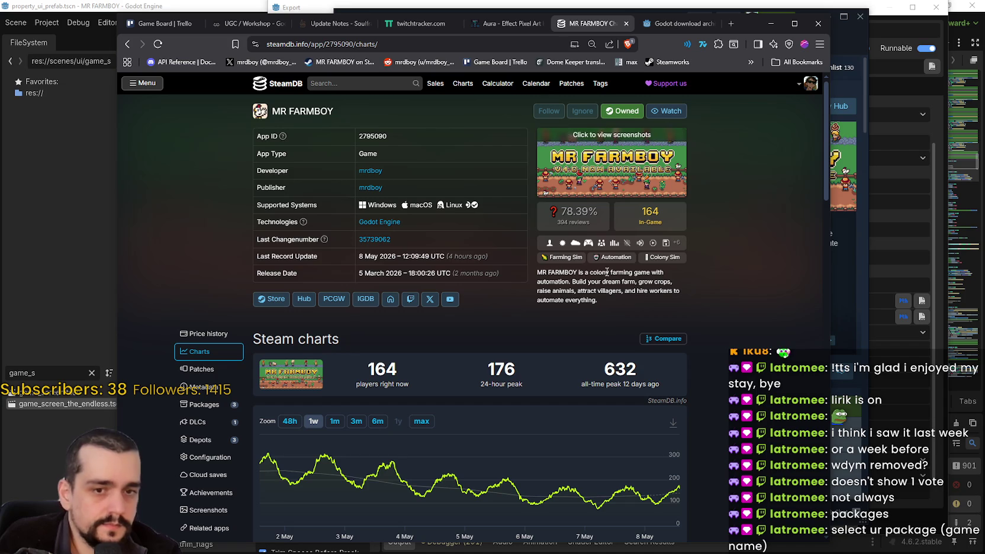
right_click(753, 289)
click(762, 334)
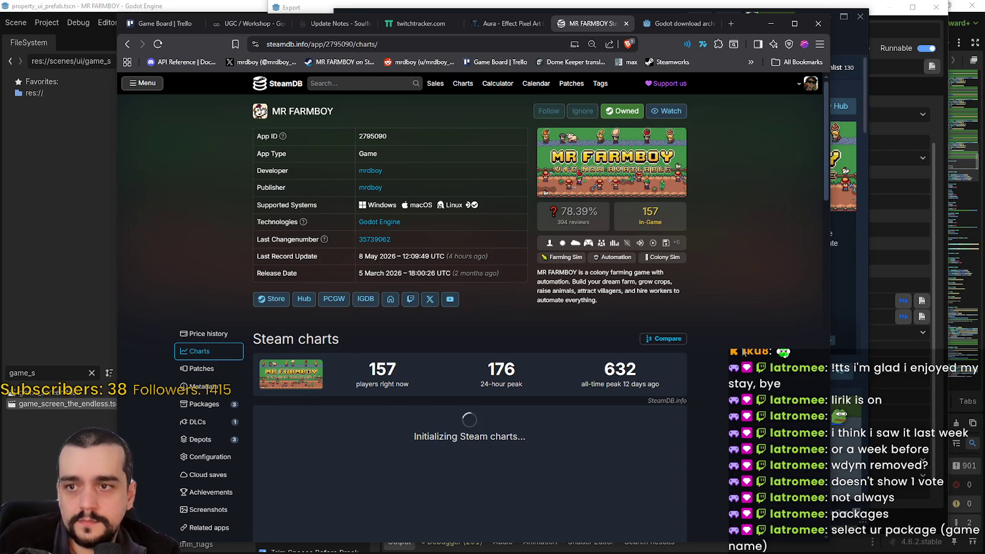
scroll(474, 296, down, 1)
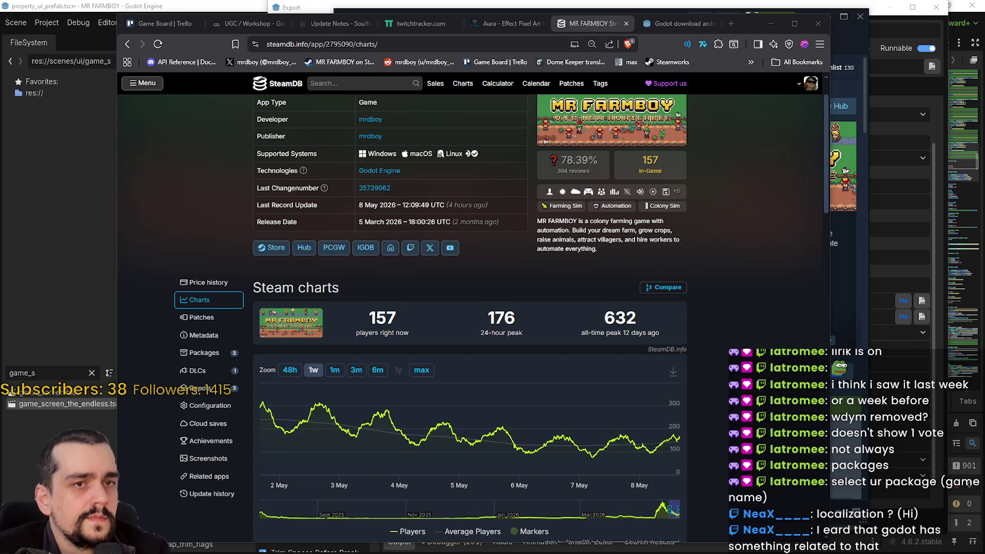
Switch to the Godot Locale codes page and scroll its supported country codes down to the user comment.
key(alt+Tab)
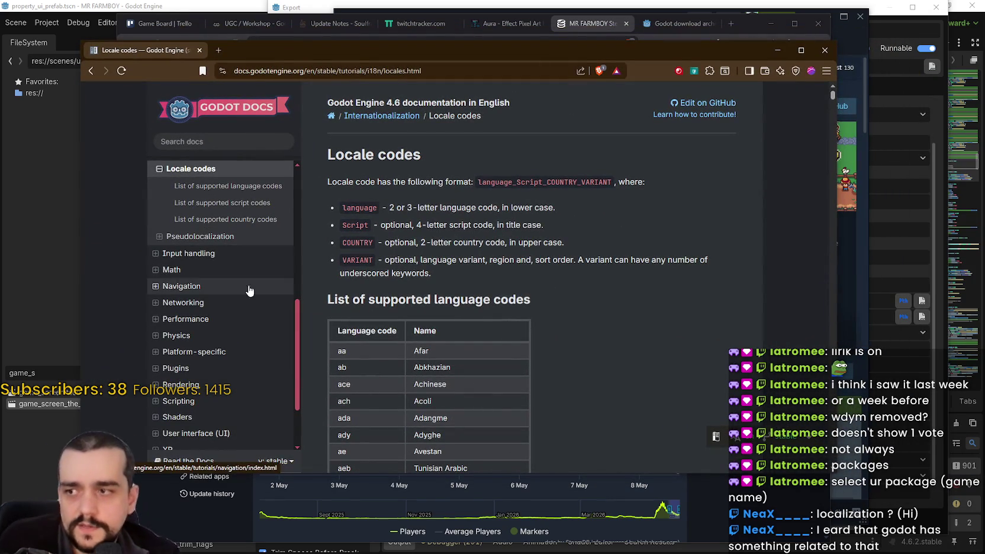
click(225, 220)
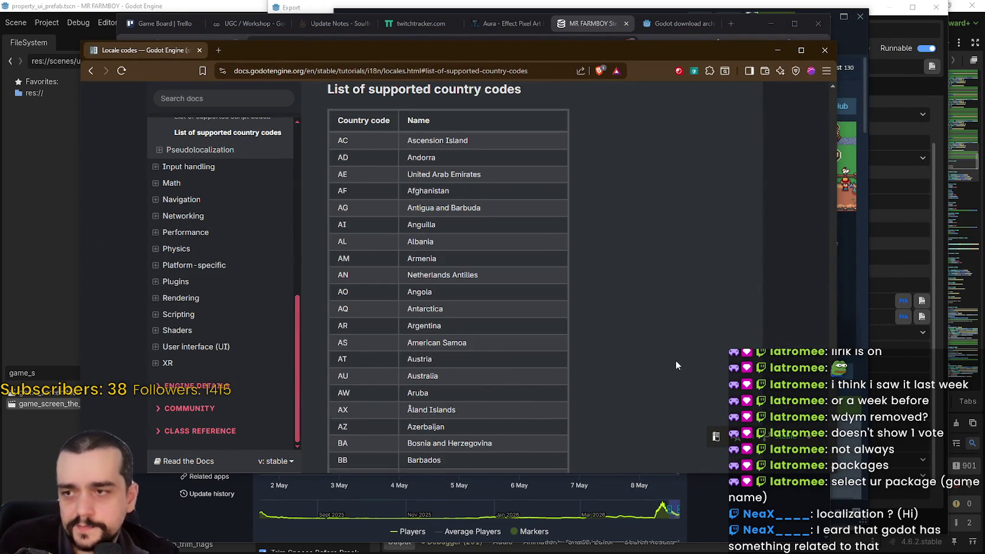
scroll(676, 360, down, 8)
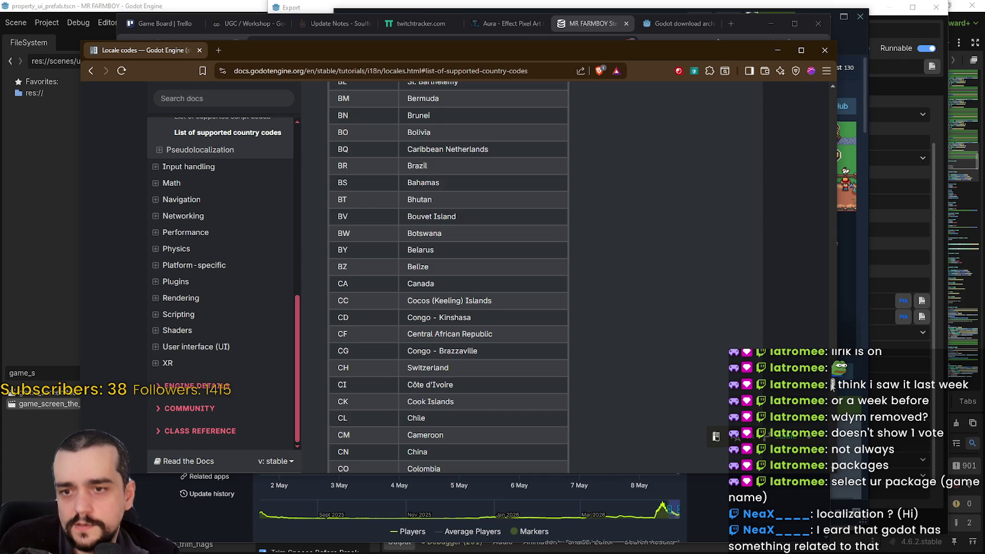
scroll(831, 385, down, 20)
mouse_move(834, 444)
mouse_down()
mouse_move(835, 467)
mouse_move(844, 89)
mouse_move(805, 318)
mouse_move(826, 473)
mouse_move(825, 449)
mouse_move(817, 470)
mouse_move(830, 456)
mouse_move(819, 467)
mouse_up()
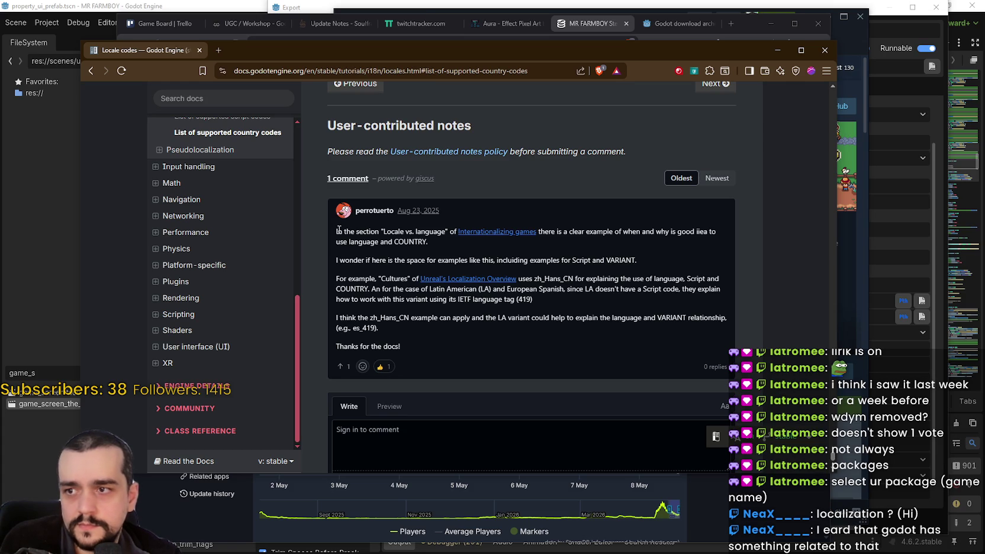
Highlight the user comment's opening sentences and its zh_Hans_CN locale example while reading.
mouse_move(335, 233)
mouse_down()
mouse_move(416, 231)
mouse_move(404, 231)
mouse_up()
click(619, 230)
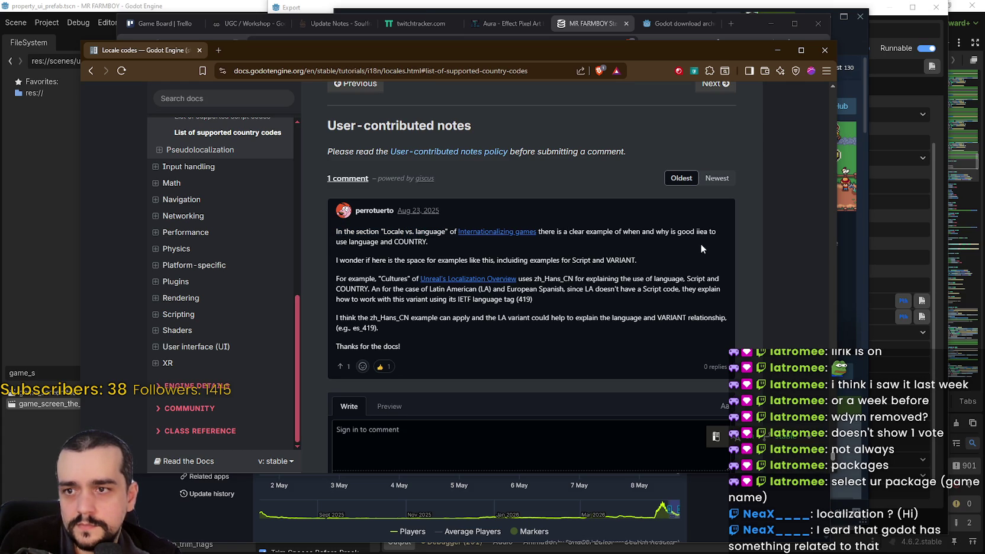
drag(686, 231, 693, 261)
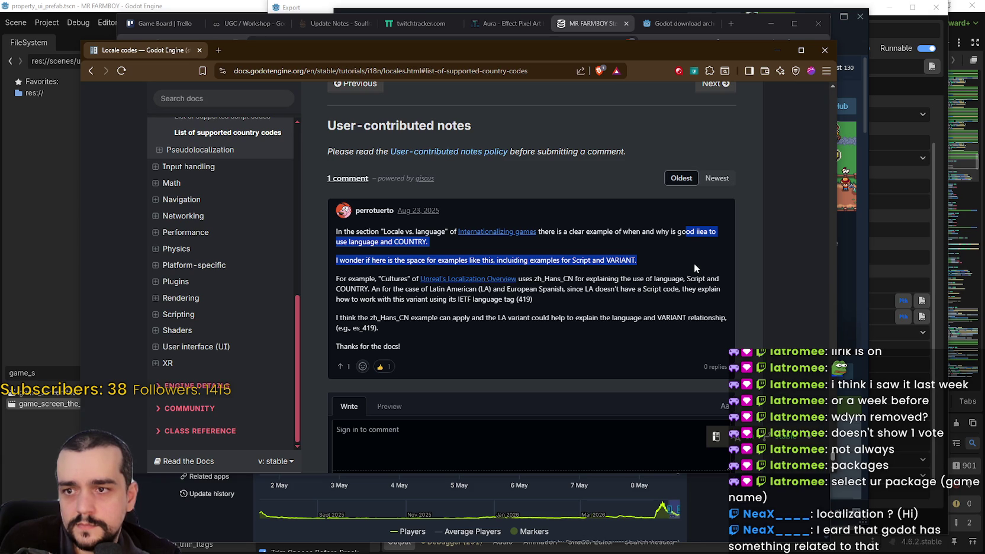
mouse_move(695, 264)
mouse_down()
mouse_move(375, 265)
mouse_move(413, 282)
mouse_move(539, 278)
mouse_up()
double_click(543, 278)
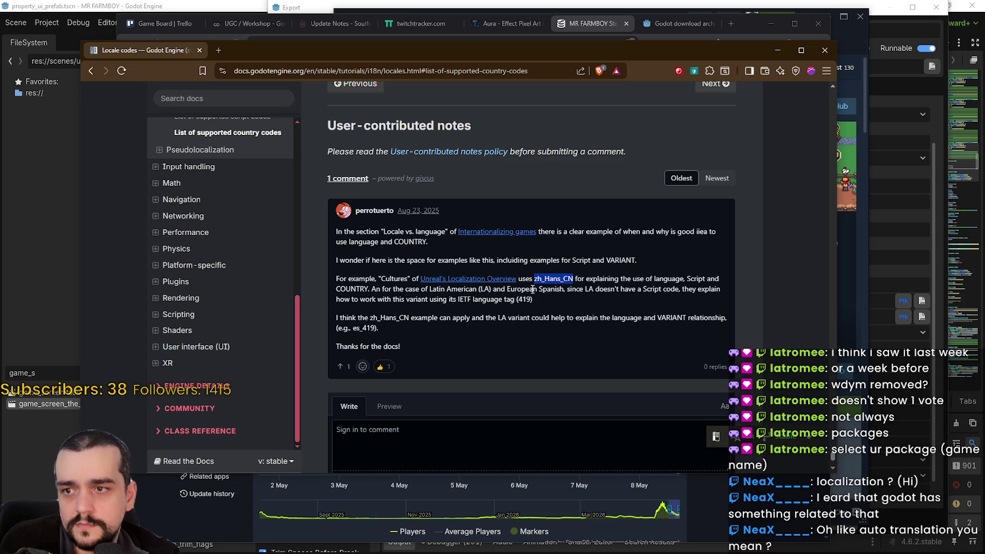
Mark LA, IETF language, region code 419, VARIANT and the es_419 example in the comment.
drag(586, 289, 584, 289)
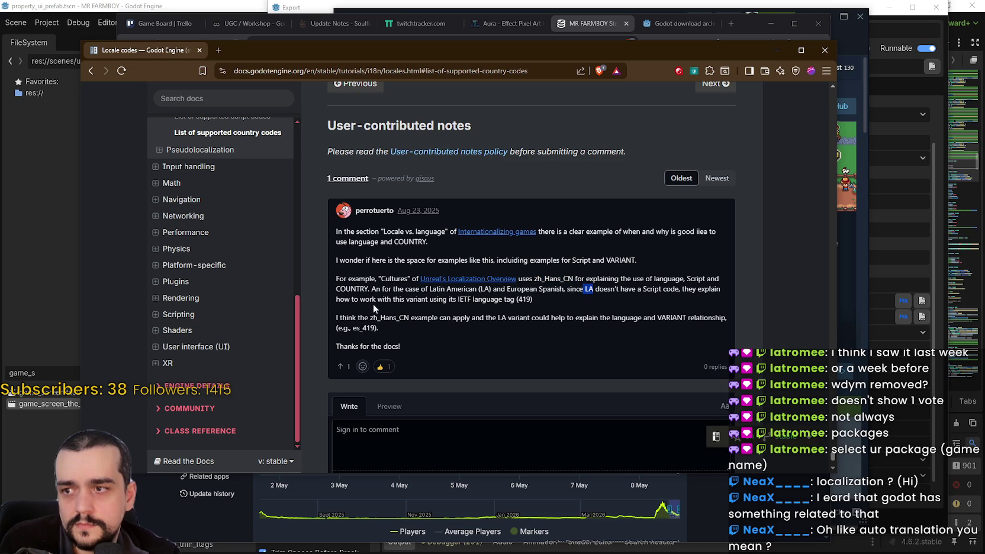
drag(460, 302, 503, 301)
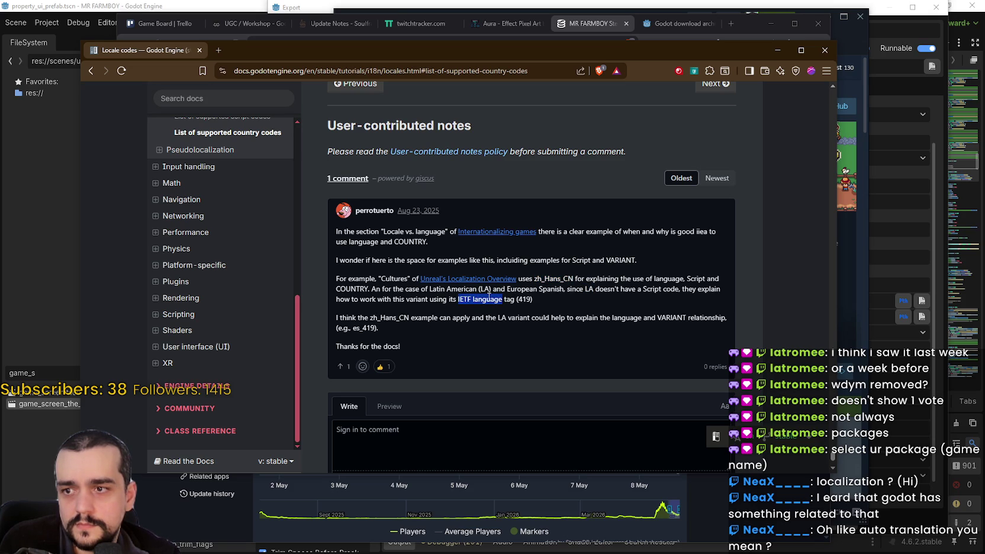
double_click(526, 299)
double_click(374, 317)
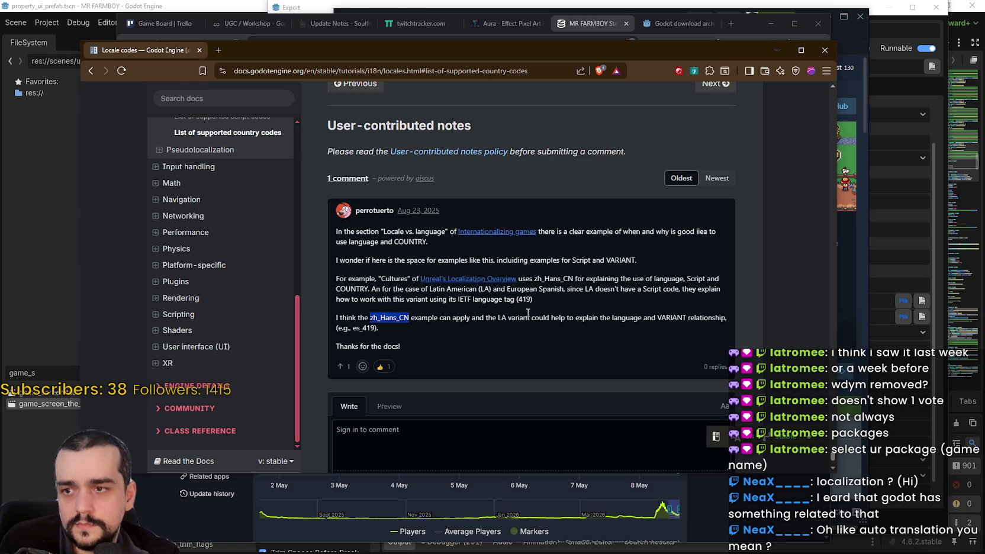
scroll(550, 290, down, 1)
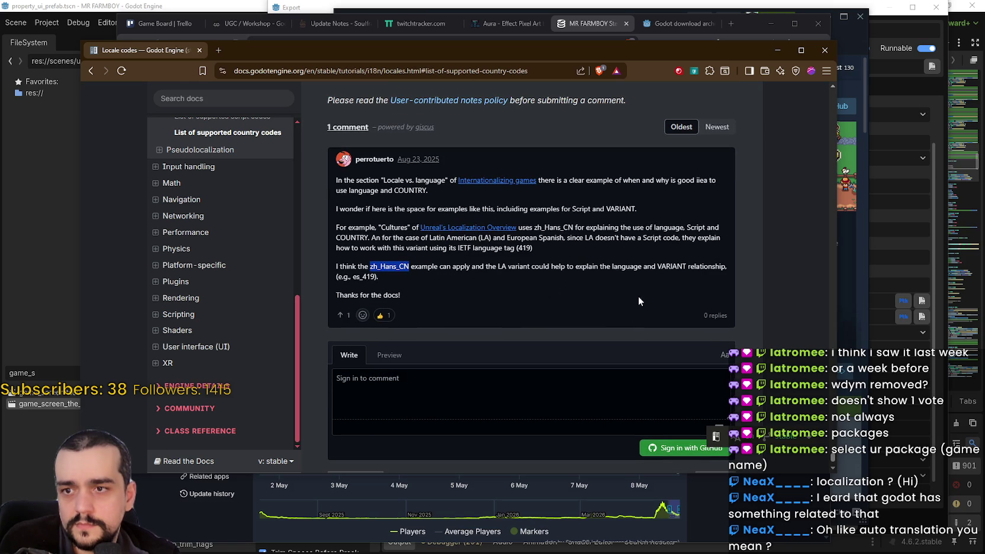
click(677, 264)
double_click(674, 265)
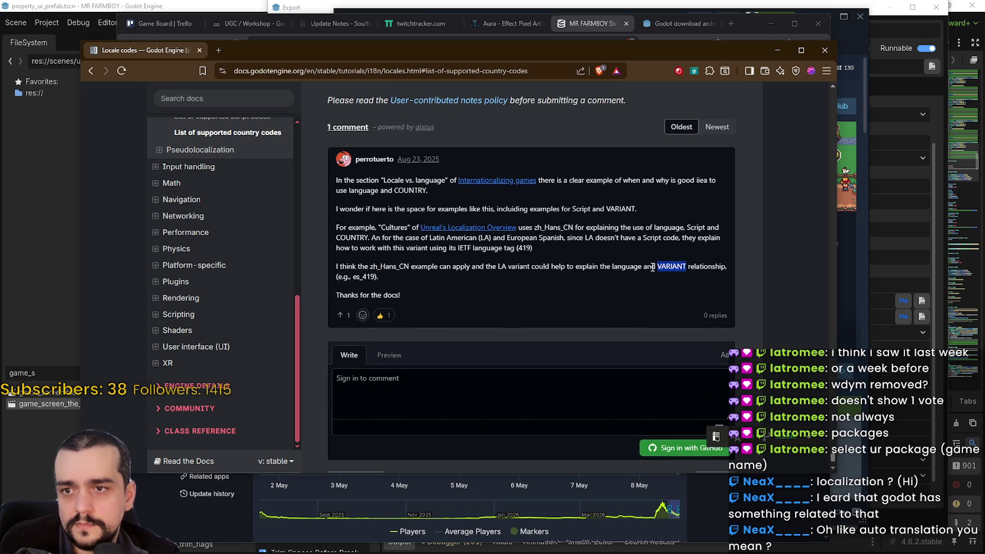
double_click(368, 277)
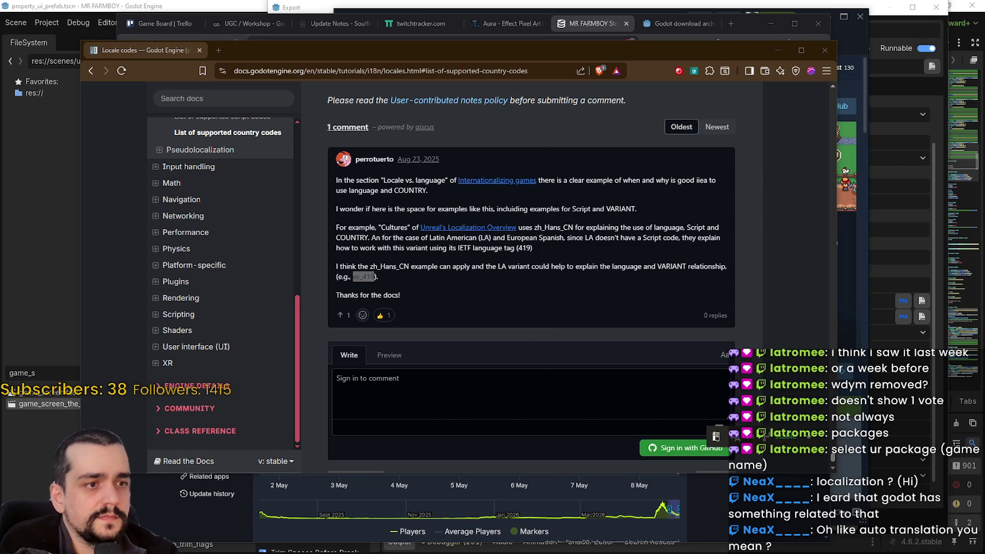
Recheck zh_Hans_CN, then minimize the docs and close Godot's Export dialog to reveal login_vo.gd.
click(364, 279)
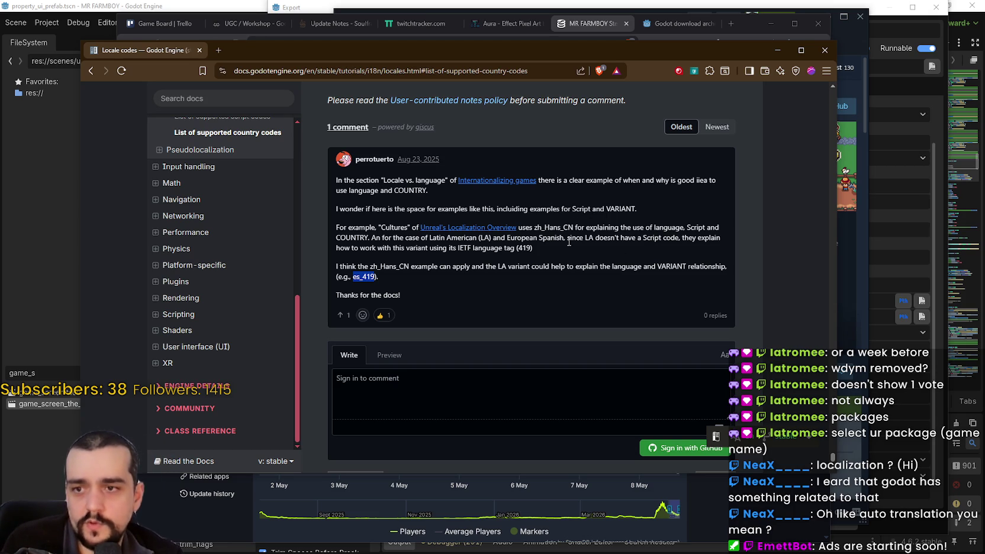
double_click(551, 227)
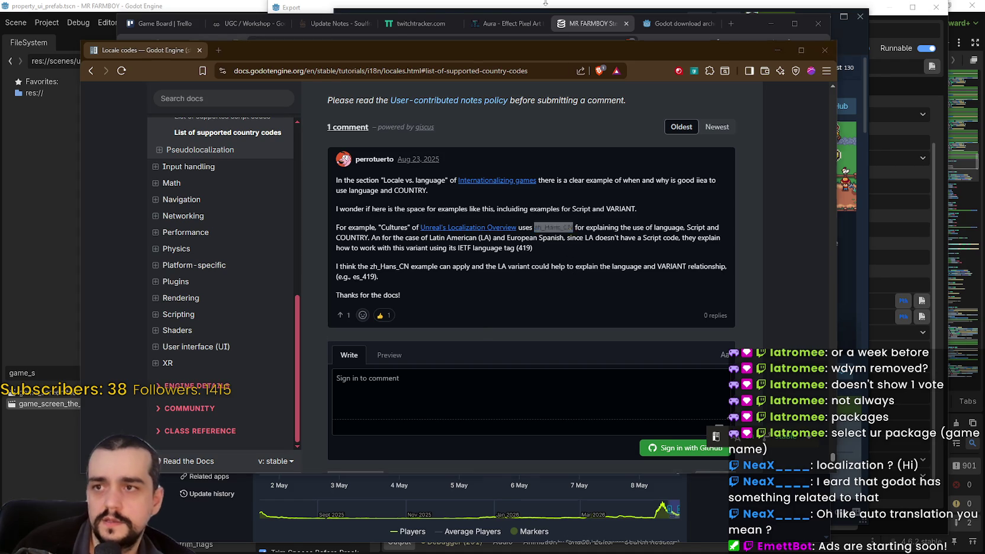
click(777, 50)
click(936, 7)
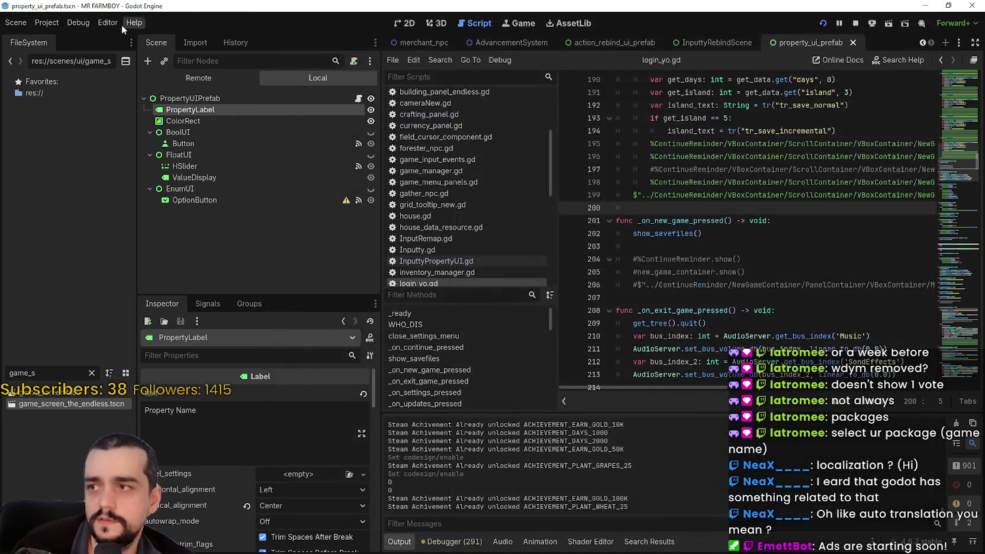
Open Project Settings on the Localization tab and scroll through the Translations list.
click(44, 23)
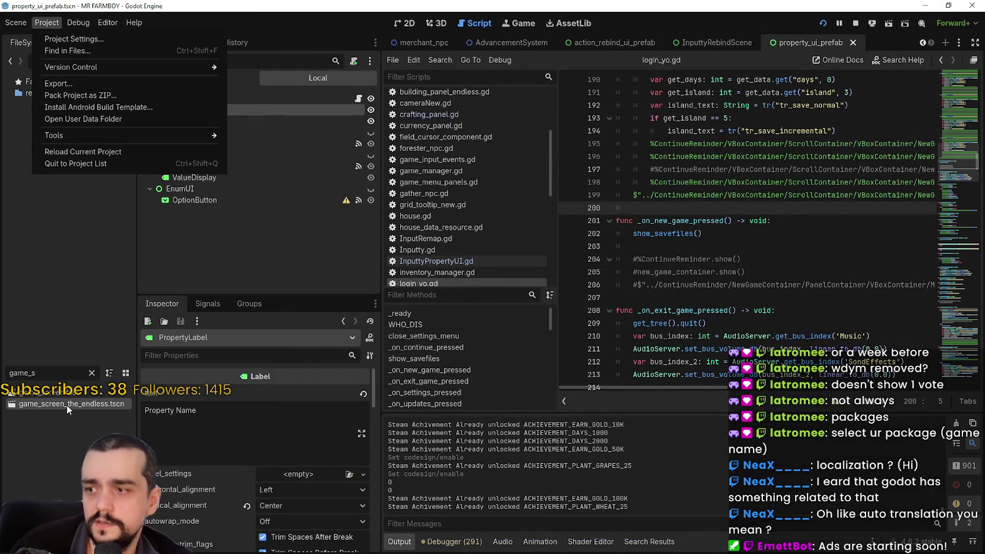
click(65, 40)
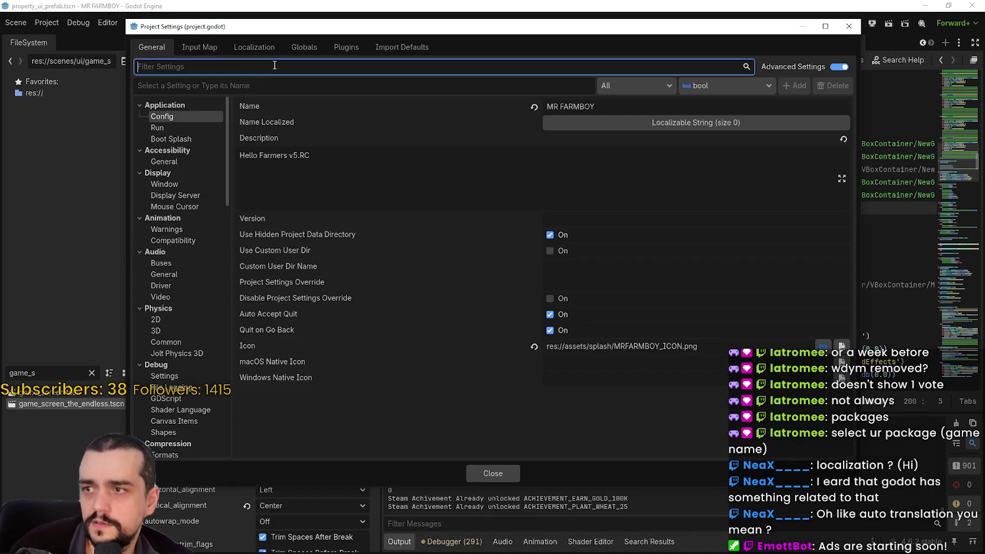
click(248, 48)
scroll(355, 403, down, 3)
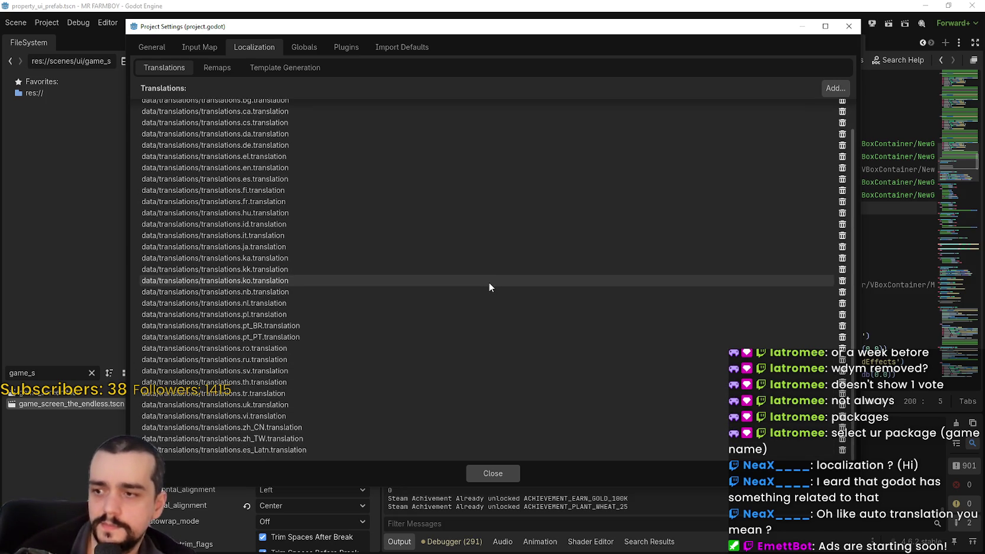
Compare the translation files ending zh_CN, zh_TW, es_Latn against the Locale codes docs.
key(alt+Tab)
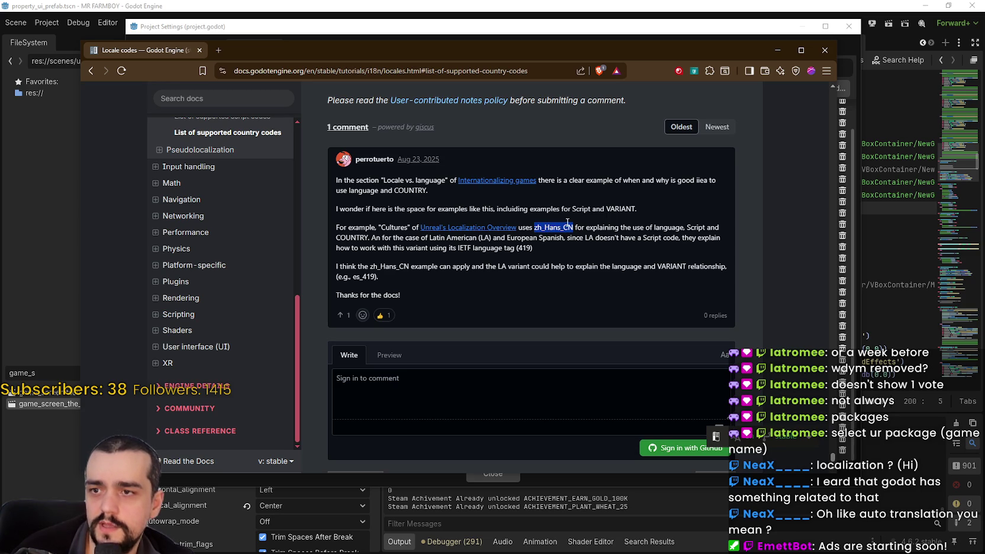
key(alt+Tab)
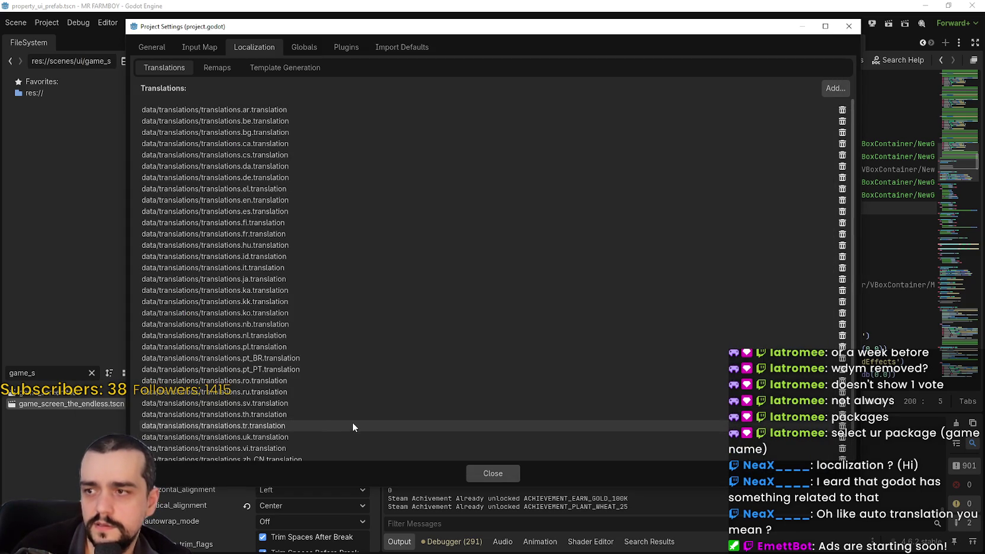
scroll(354, 419, down, 3)
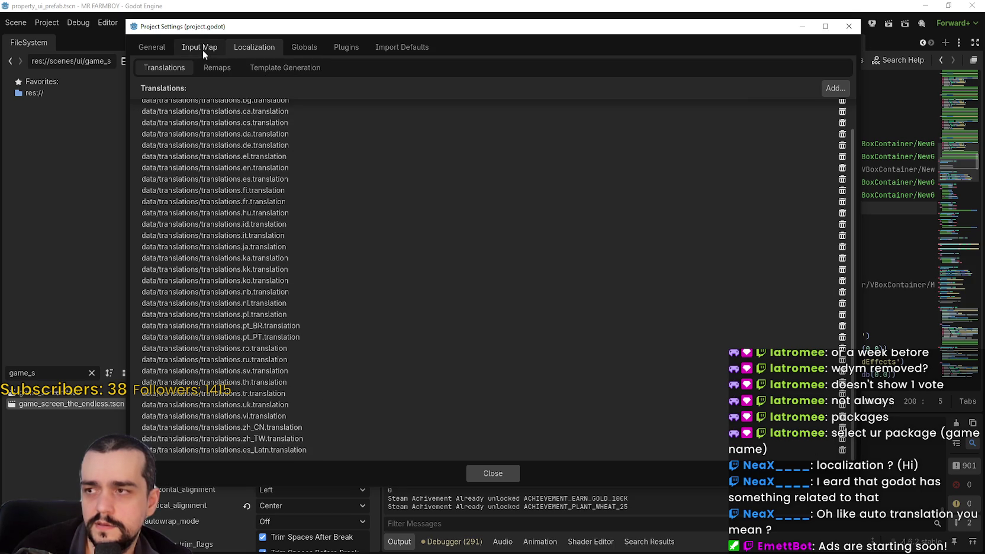
key(alt+Tab)
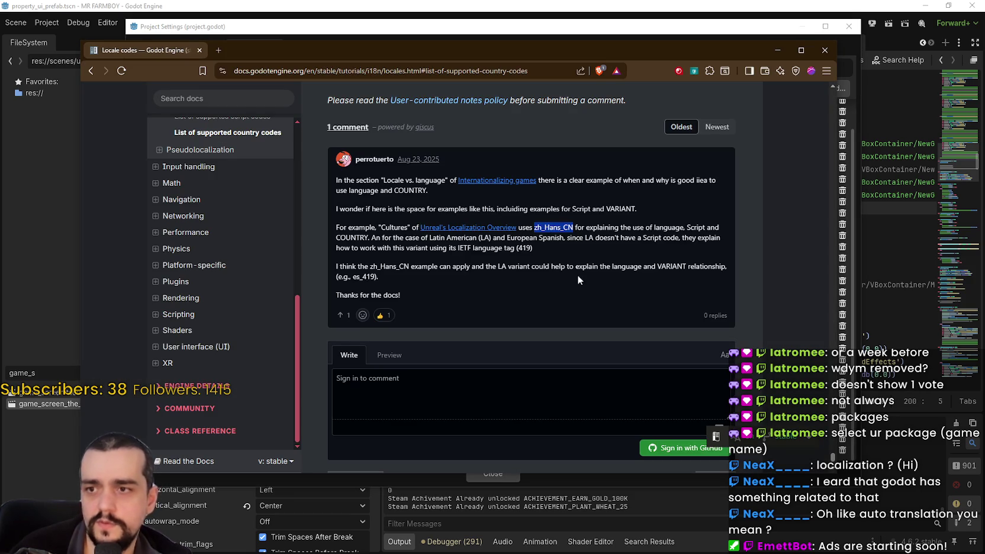
Scroll back up the Locale codes page and briefly search it for 'c'.
click(577, 278)
scroll(578, 278, up, 1)
scroll(831, 454, up, 2)
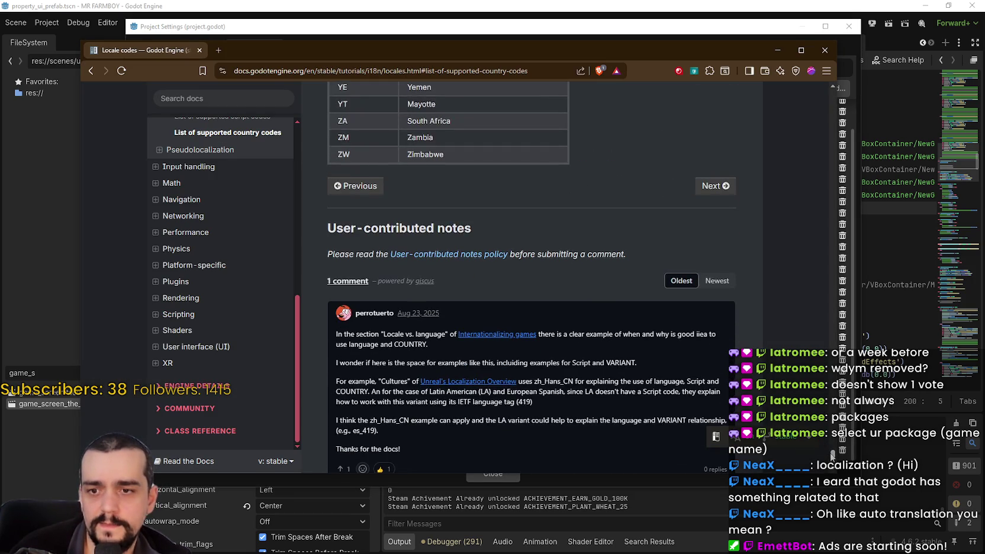
mouse_move(831, 455)
mouse_down()
mouse_move(835, 320)
mouse_move(848, 303)
mouse_move(850, 90)
mouse_up()
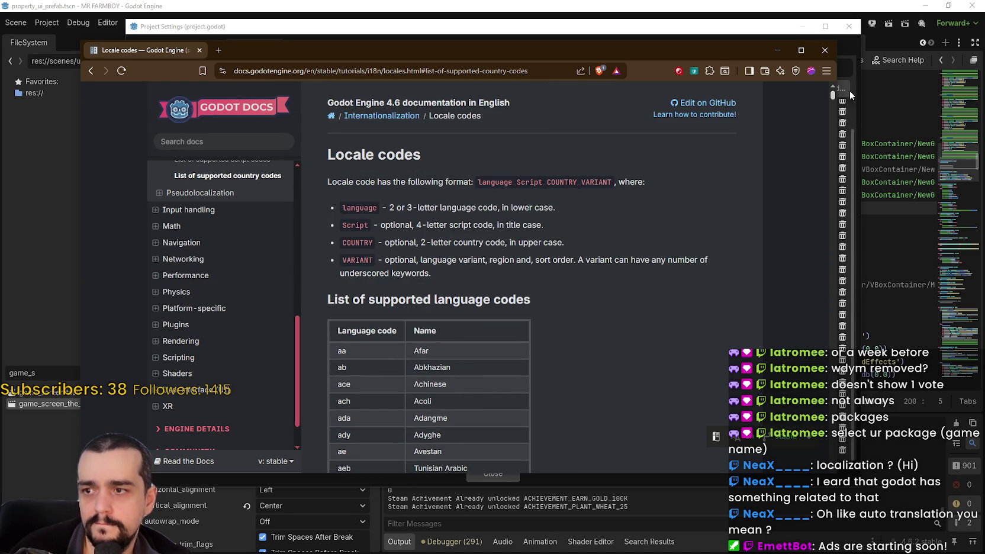
scroll(225, 296, up, 5)
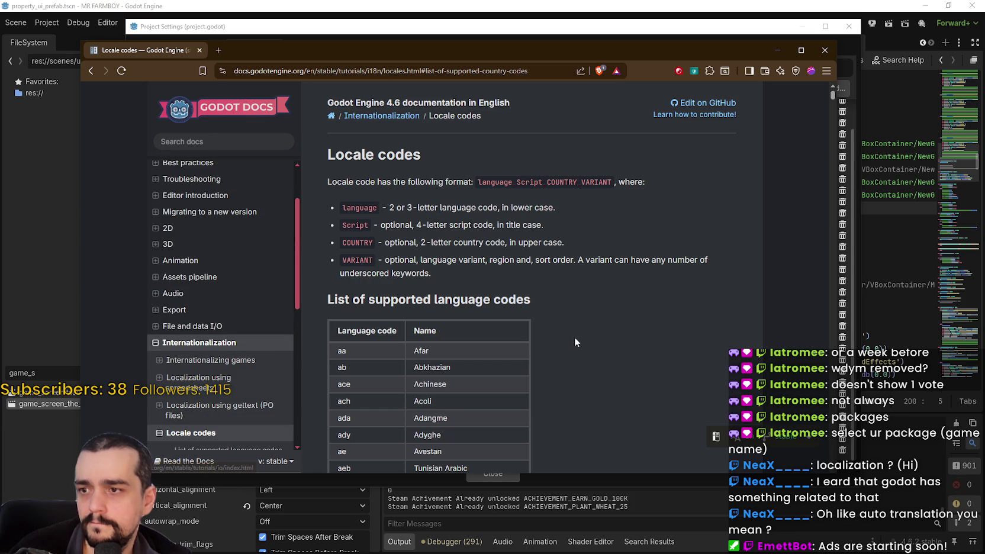
key(ctrl+f)
text(ch)
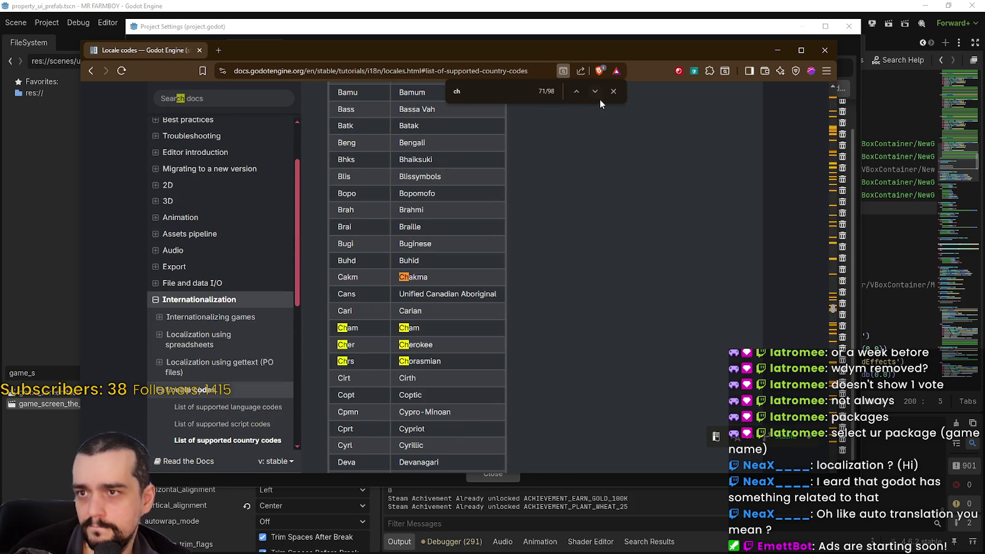
click(614, 91)
In the supported language codes list, pick out ch (Chamorro), then shift the docs to uncover the translations.
scroll(514, 305, up, 5)
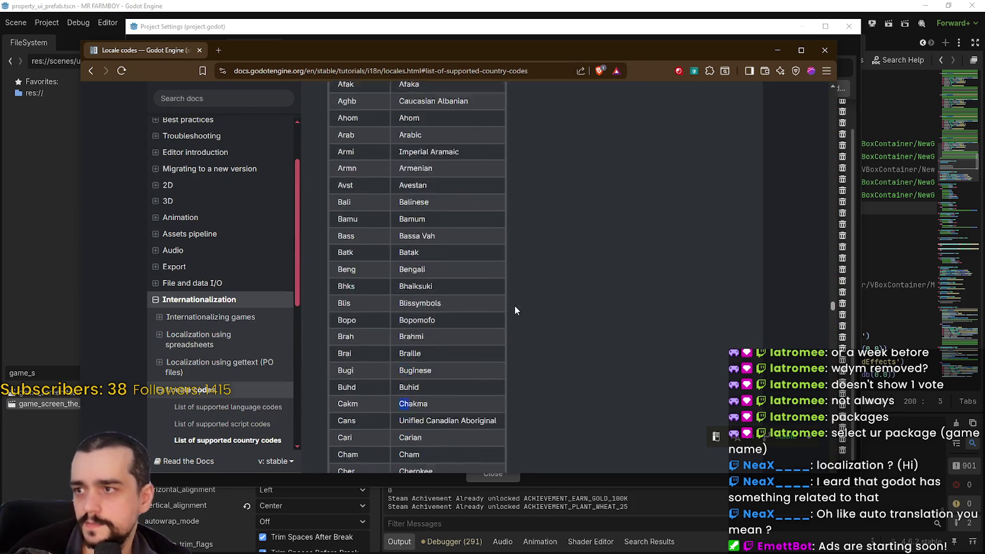
scroll(219, 190, up, 3)
scroll(538, 247, up, 3)
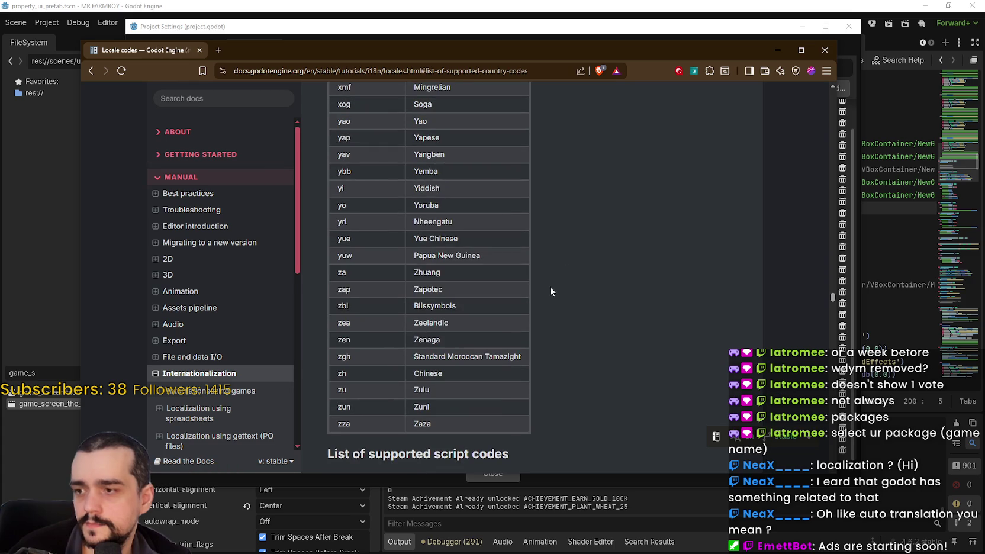
click(228, 224)
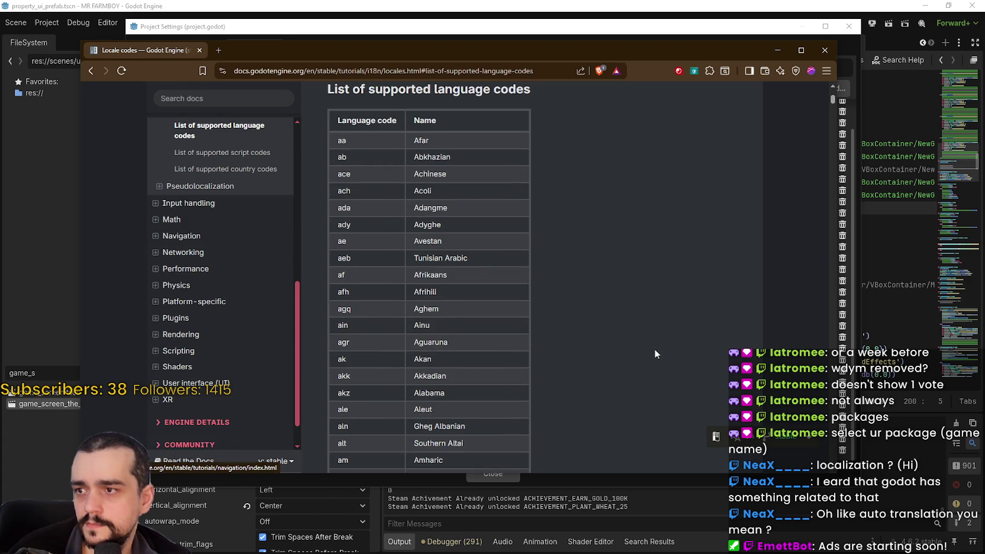
scroll(355, 249, down, 3)
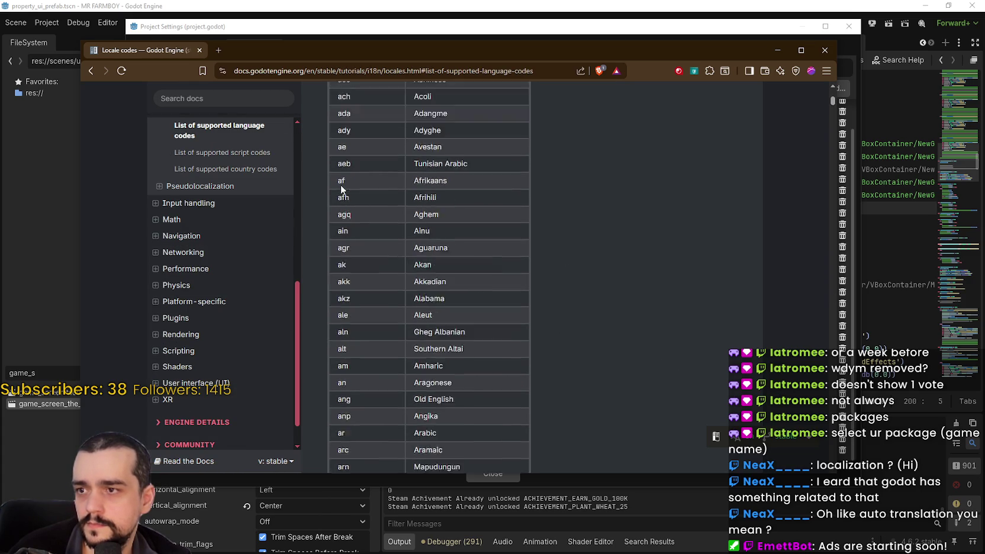
scroll(335, 296, down, 12)
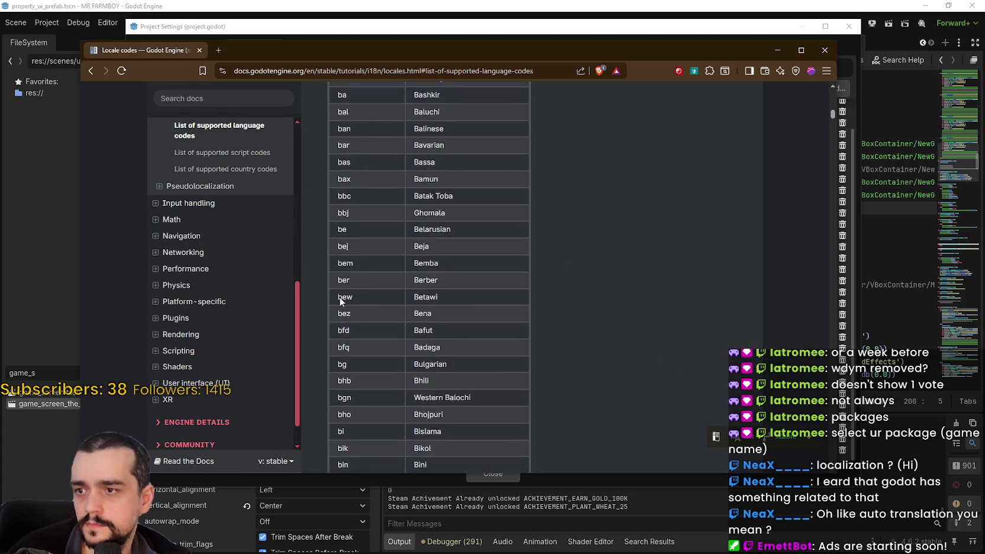
scroll(341, 299, down, 10)
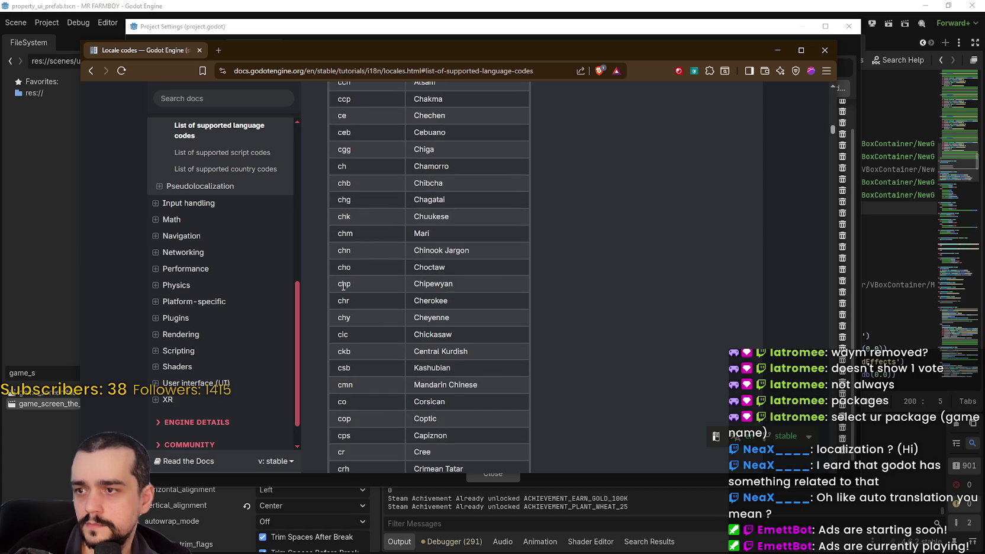
scroll(351, 217, up, 2)
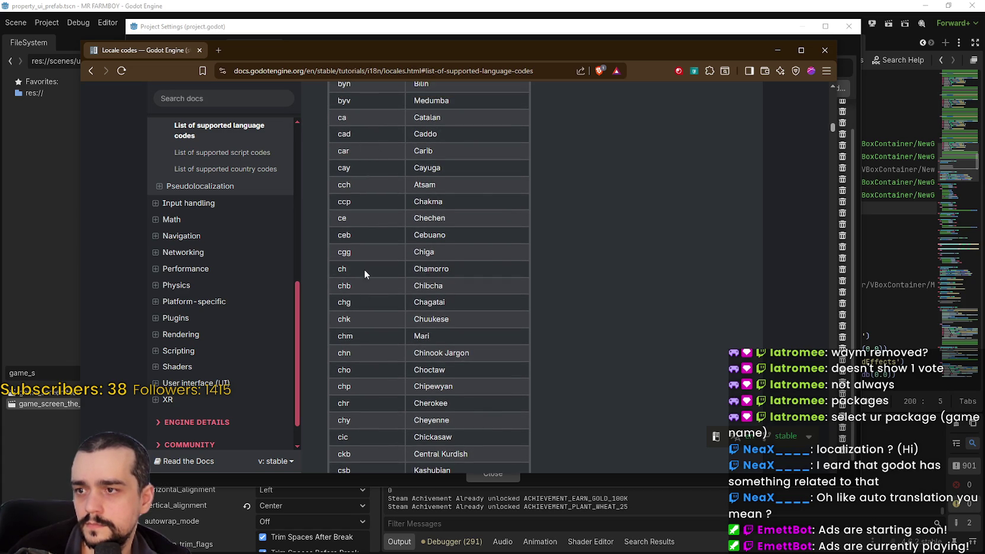
double_click(431, 269)
shift+click(338, 268)
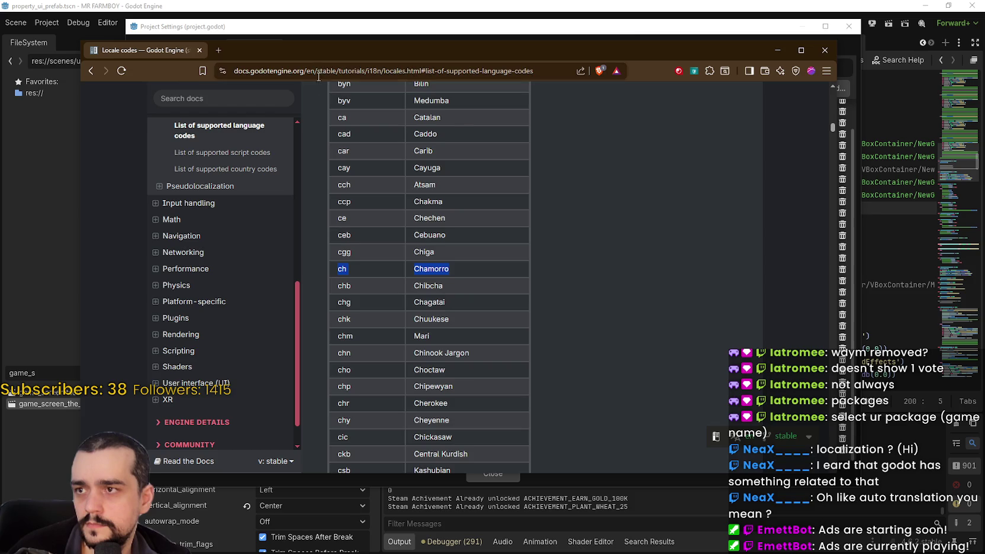
mouse_move(306, 49)
mouse_down()
mouse_move(402, 280)
mouse_move(397, 462)
mouse_move(406, 478)
mouse_move(383, 217)
mouse_move(390, 119)
mouse_up()
scroll(538, 434, down, 7)
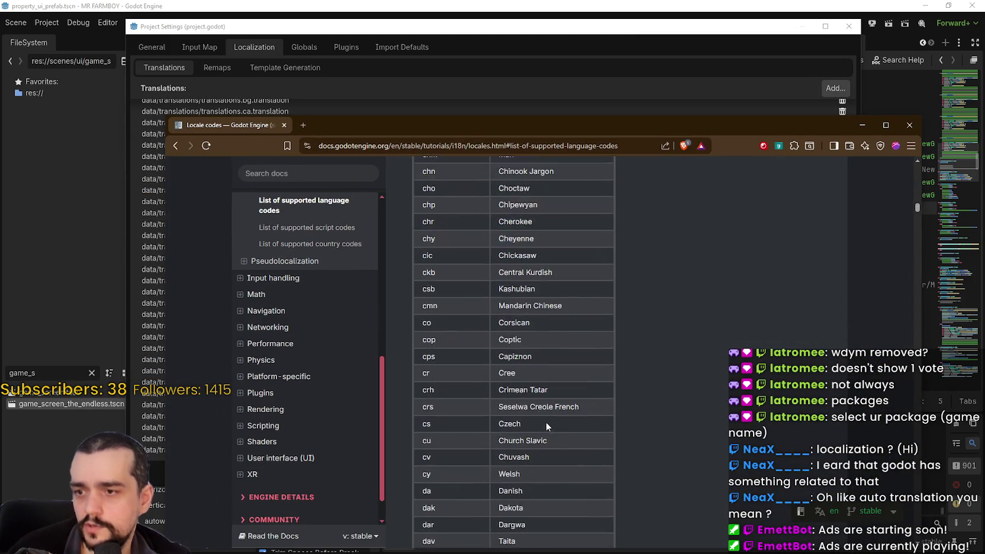
Find zh (Chinese) in the language table and compare it with the project's translations list.
scroll(548, 405, down, 20)
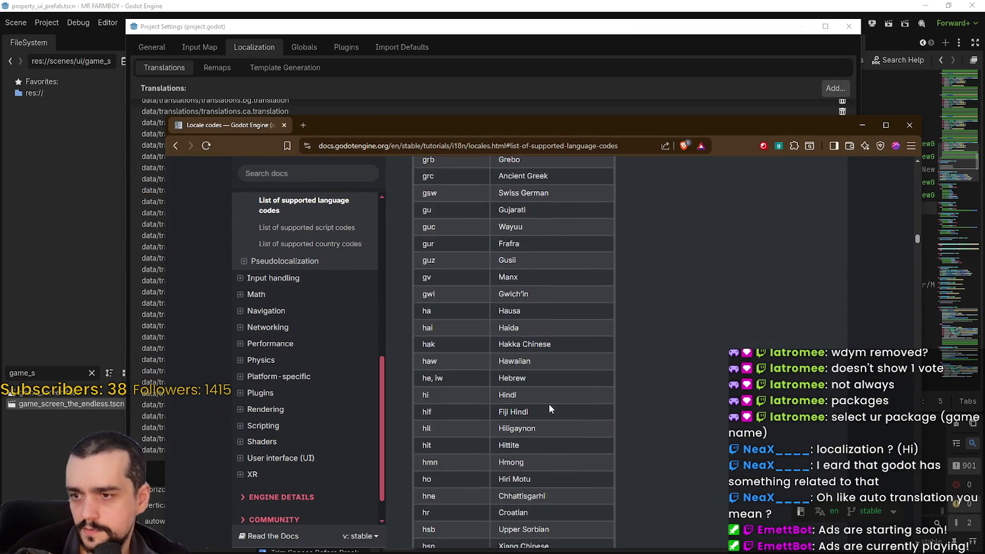
drag(917, 245, 918, 373)
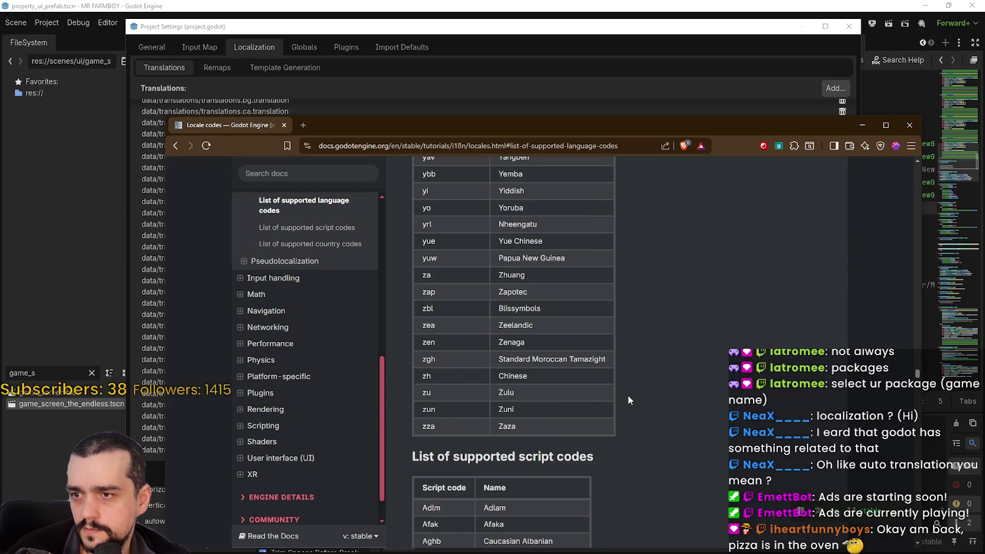
double_click(513, 374)
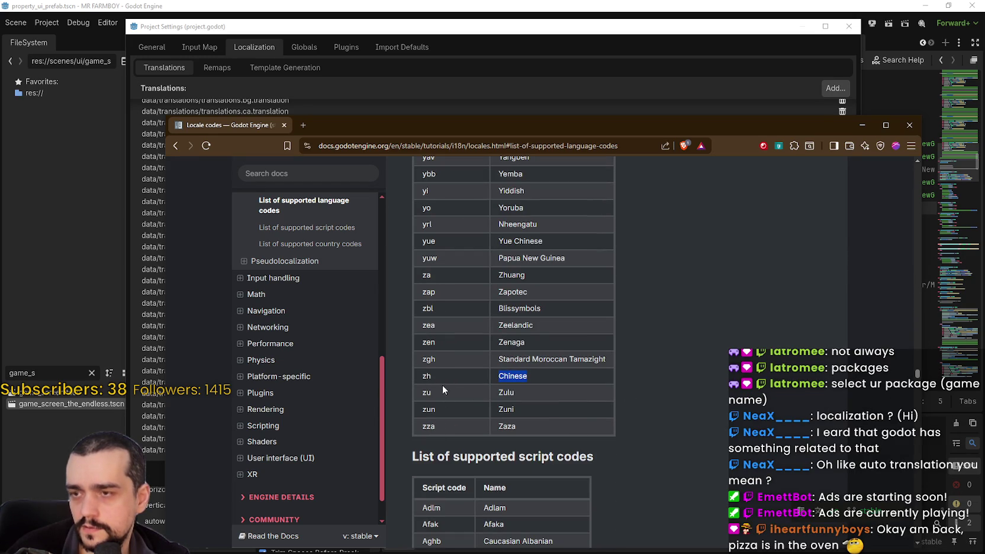
double_click(427, 376)
mouse_move(374, 125)
mouse_down()
mouse_move(408, 515)
mouse_move(421, 110)
mouse_up()
scroll(681, 381, down, 1)
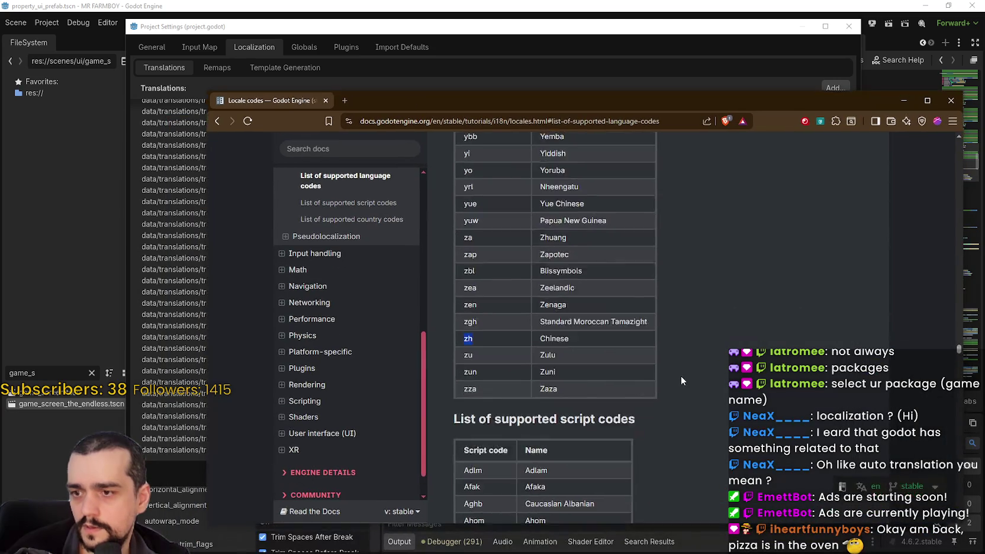
scroll(681, 375, down, 4)
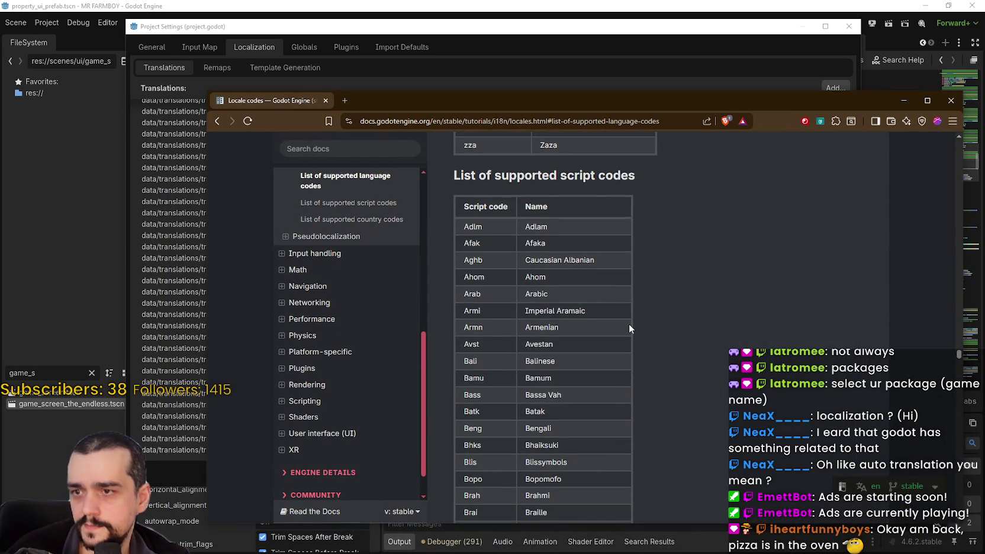
scroll(612, 338, down, 14)
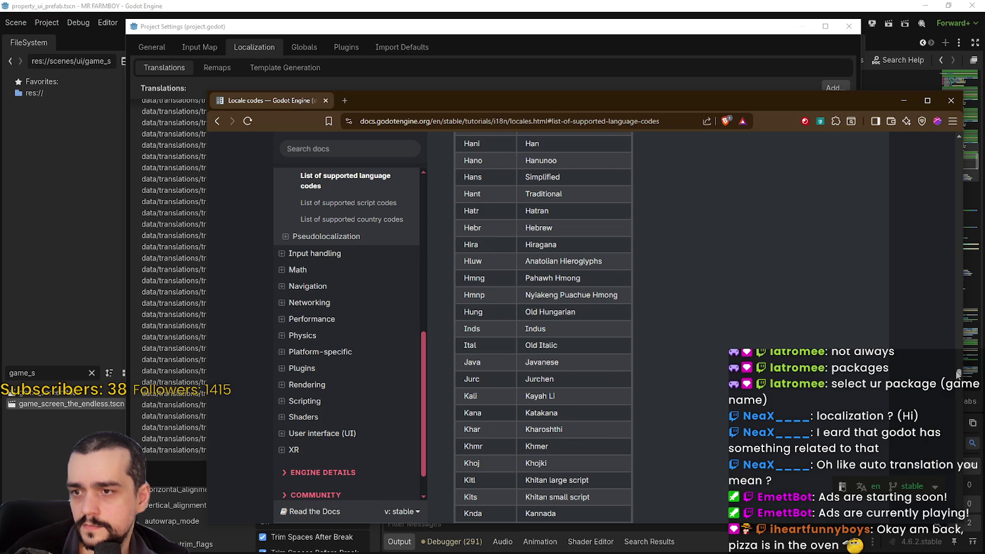
mouse_move(551, 99)
mouse_down()
mouse_move(566, 530)
mouse_move(542, 74)
mouse_up()
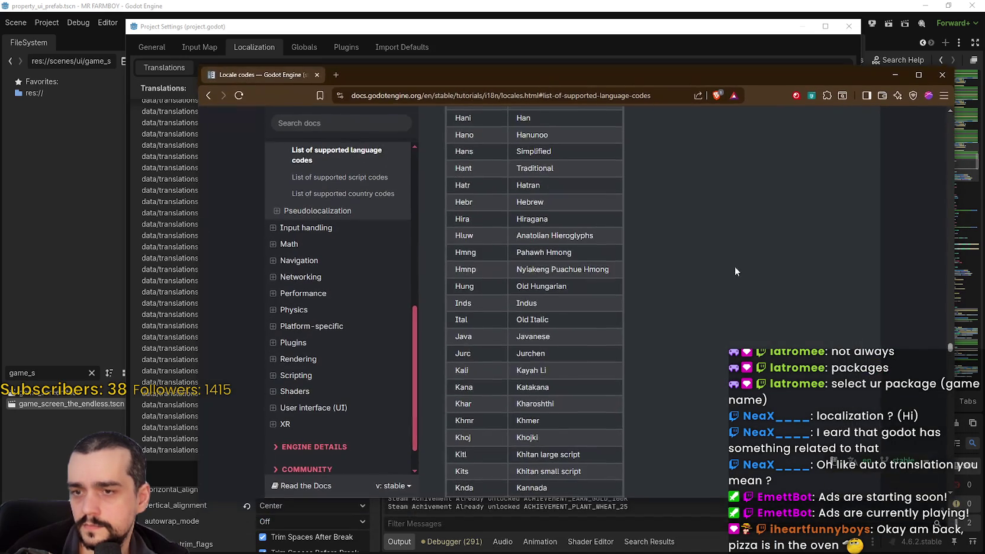
scroll(692, 356, down, 10)
scroll(351, 464, up, 6)
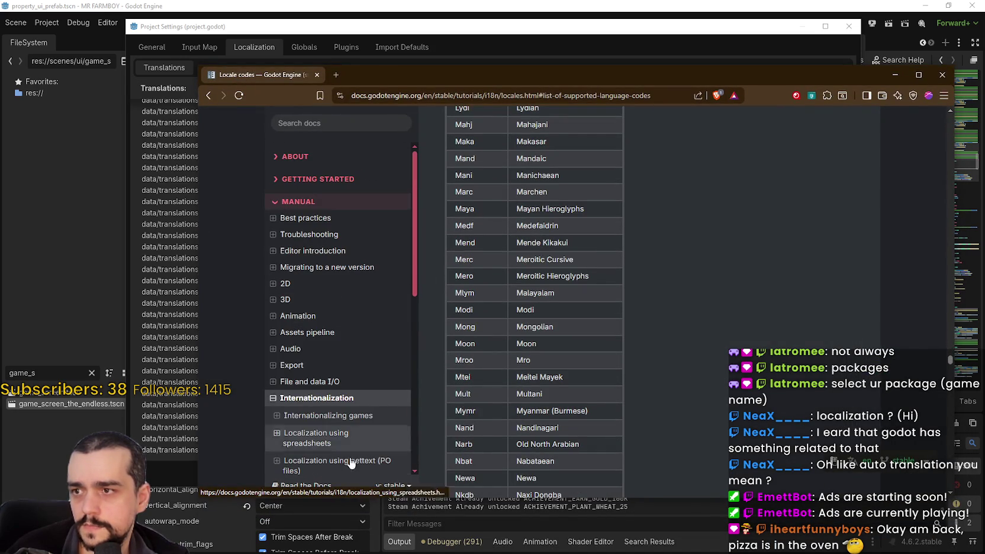
scroll(352, 385, down, 5)
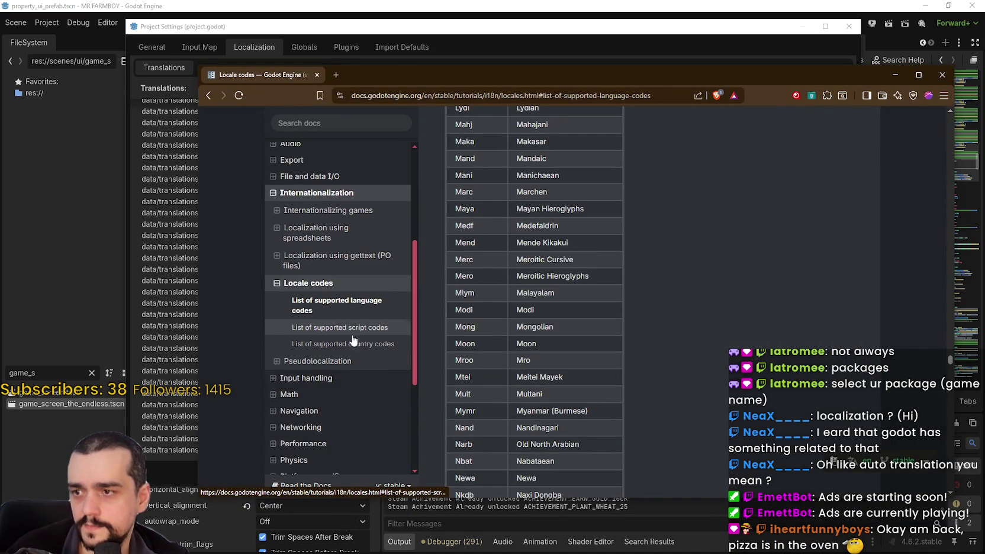
Check CH (Switzerland) and CN (China) in the country codes list against the translations.
click(361, 344)
scroll(720, 381, down, 3)
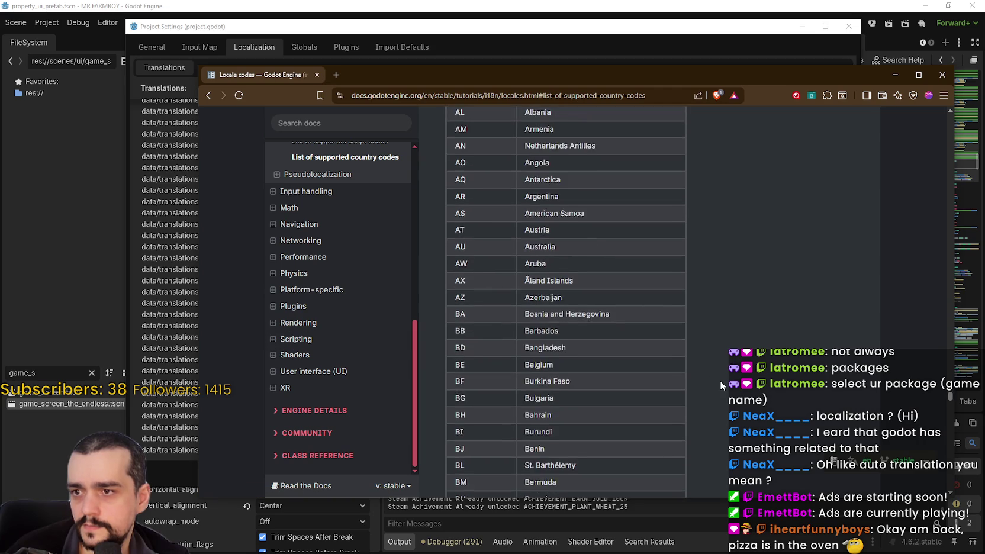
scroll(720, 381, down, 5)
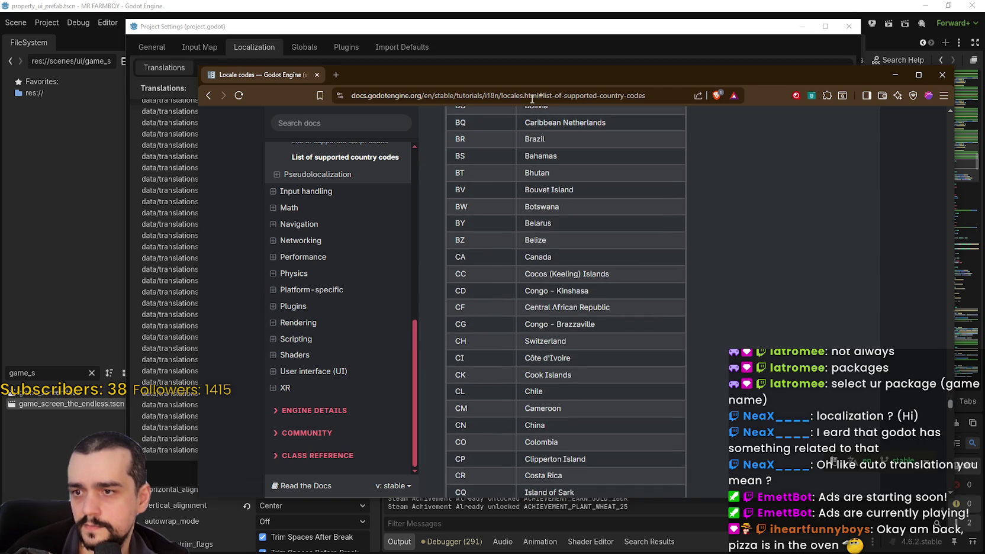
mouse_move(531, 99)
mouse_down()
mouse_move(544, 194)
mouse_move(529, 511)
mouse_move(552, 104)
mouse_move(539, 95)
mouse_up()
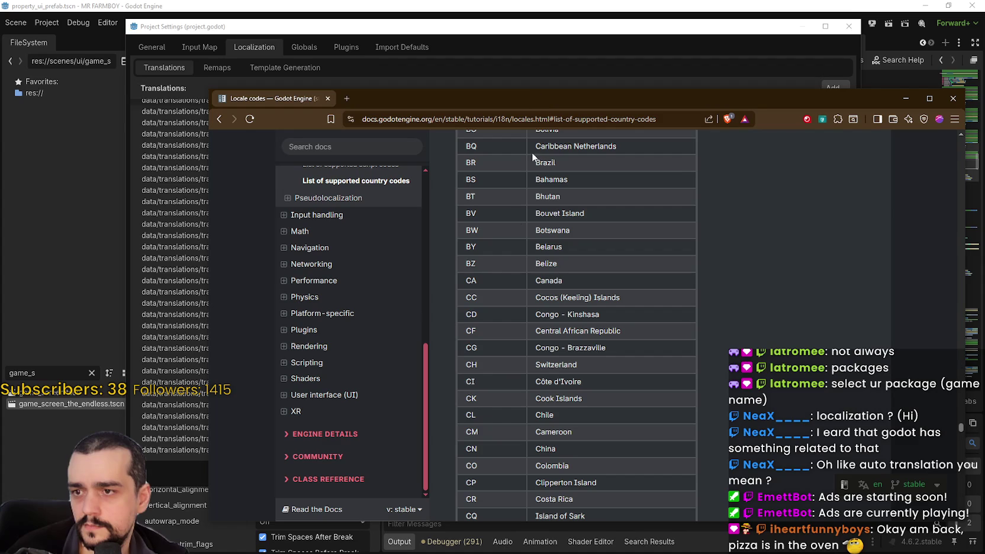
double_click(545, 364)
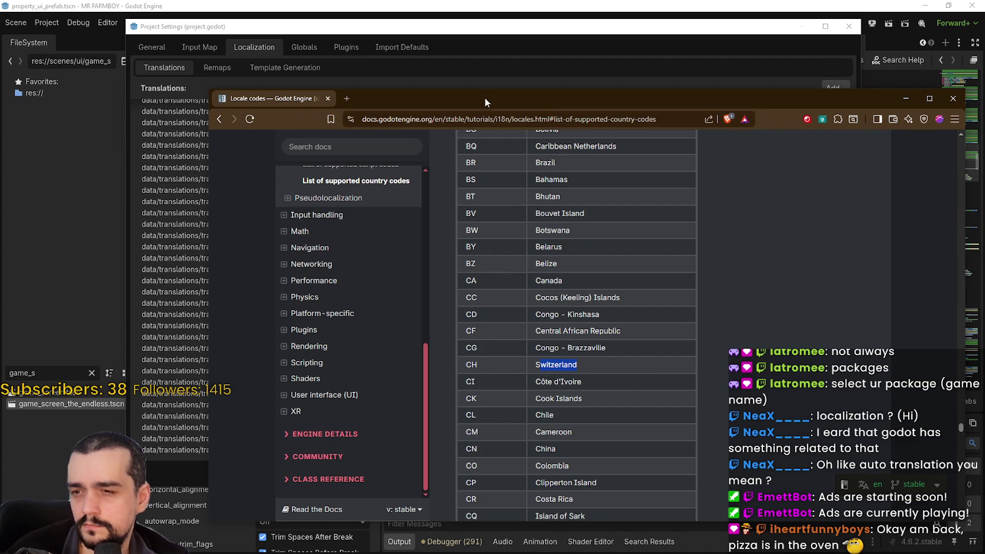
mouse_move(488, 97)
mouse_down()
mouse_move(495, 535)
mouse_move(479, 123)
mouse_move(449, 81)
mouse_up()
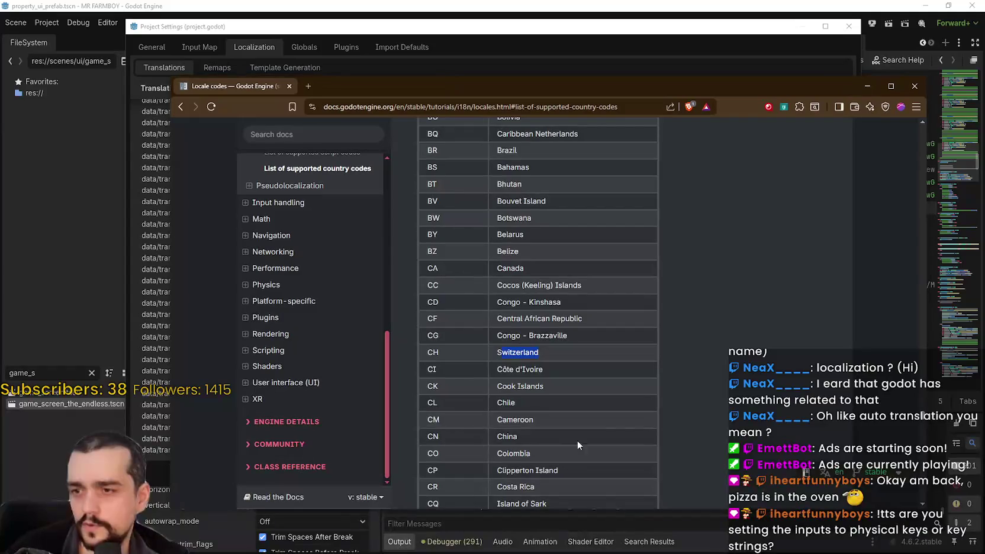
scroll(556, 397, down, 2)
click(497, 380)
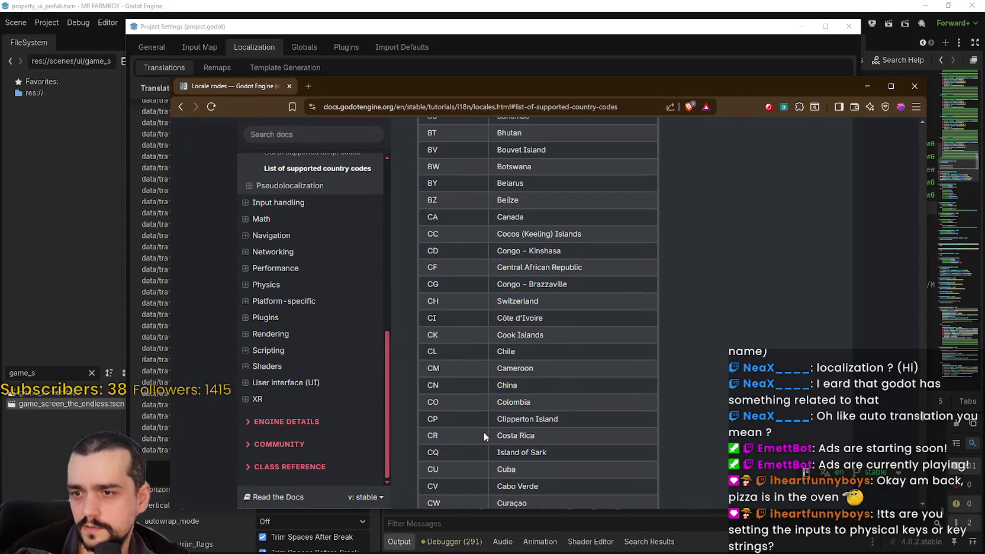
scroll(472, 437, down, 3)
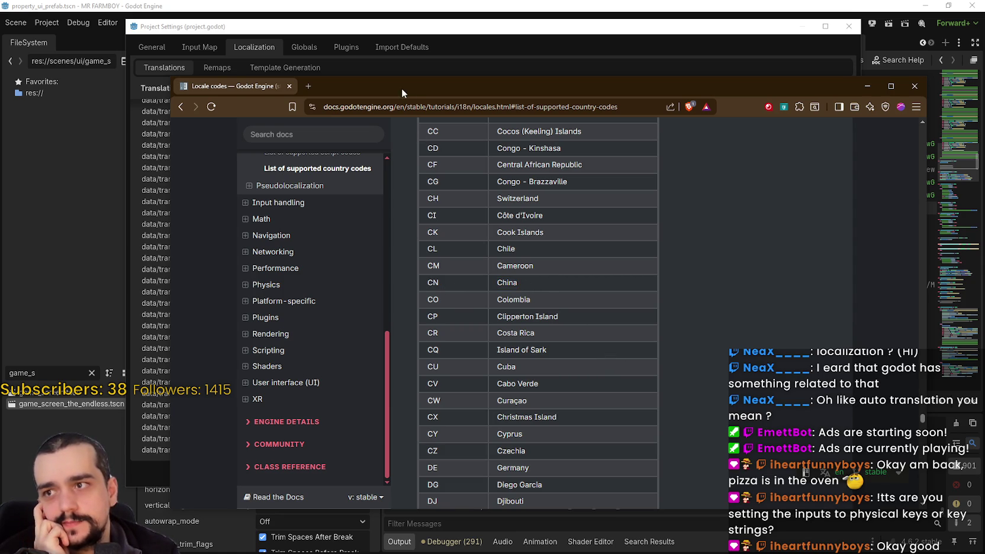
drag(402, 89, 420, 484)
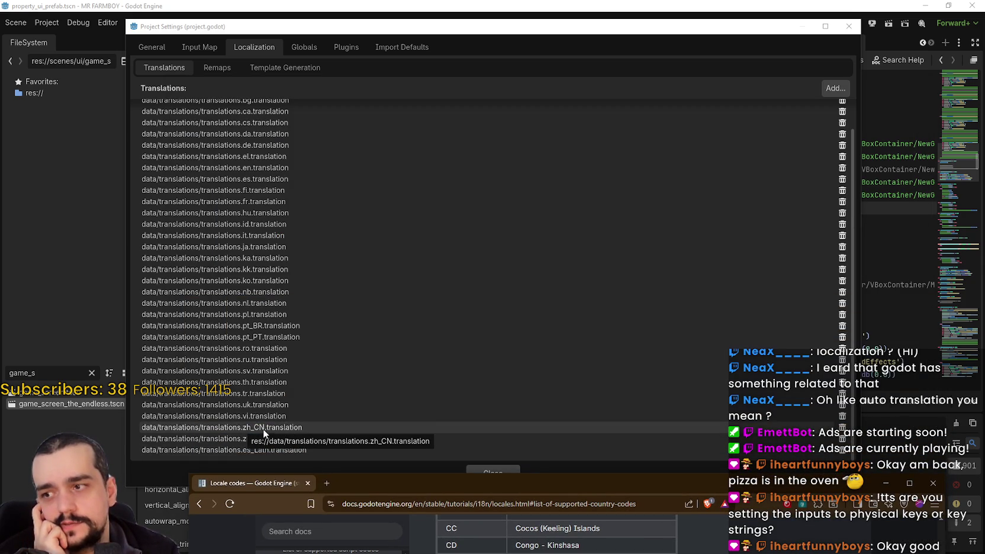
mouse_move(426, 477)
mouse_down()
mouse_move(439, 111)
mouse_move(462, 137)
mouse_move(463, 72)
mouse_up()
drag(819, 70, 737, 21)
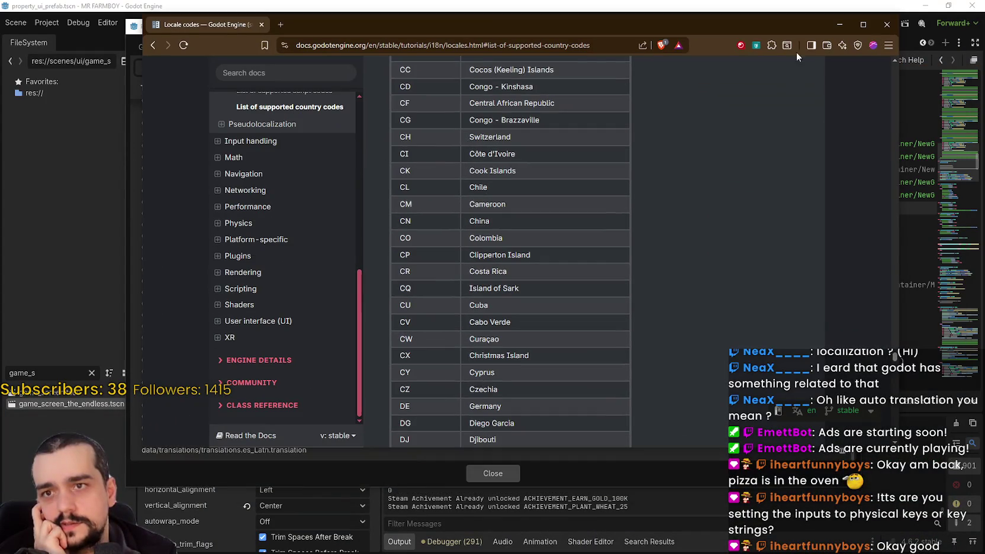
scroll(509, 237, down, 15)
Select the zh_Hans_CN locale example in the user comment.
scroll(582, 300, down, 5)
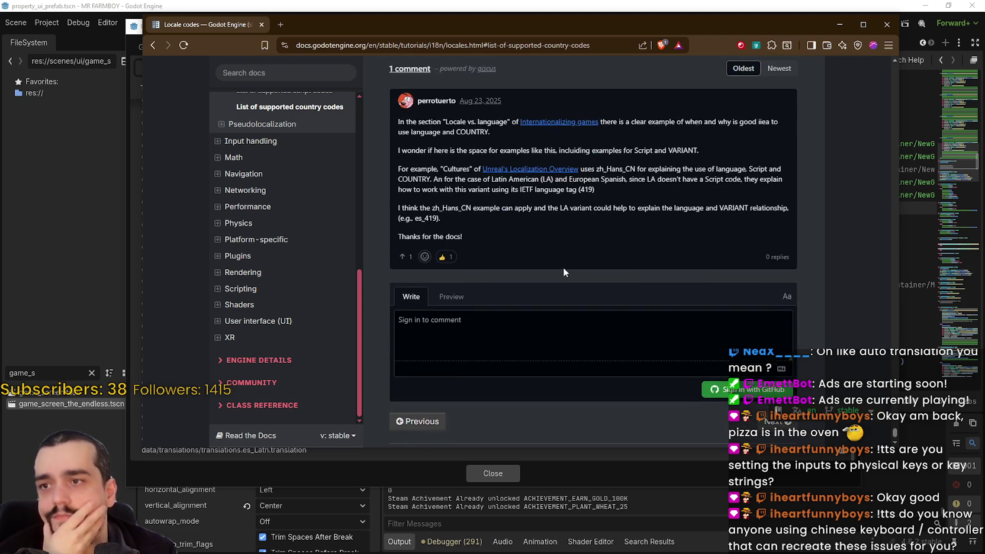
scroll(564, 267, up, 1)
drag(601, 173, 690, 256)
click(689, 257)
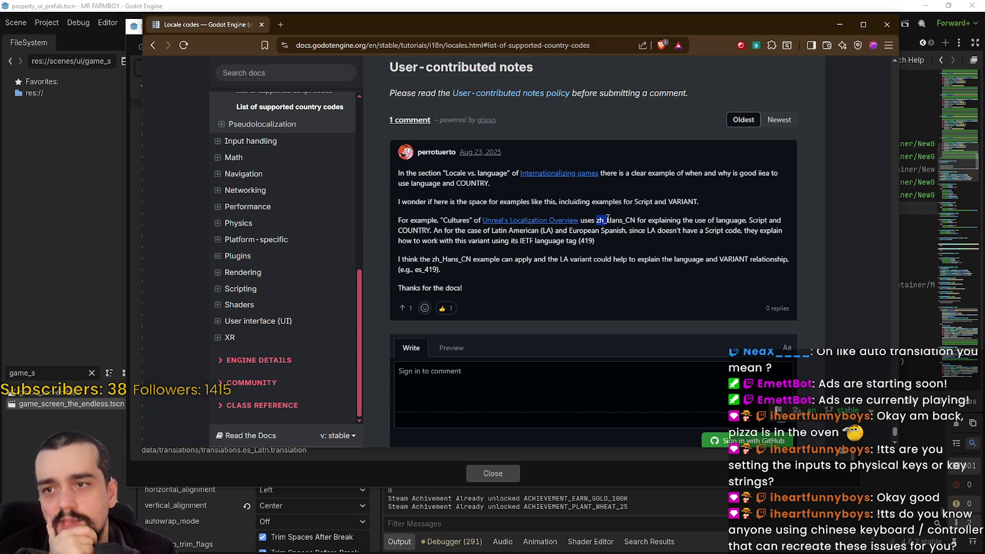
drag(597, 220, 613, 219)
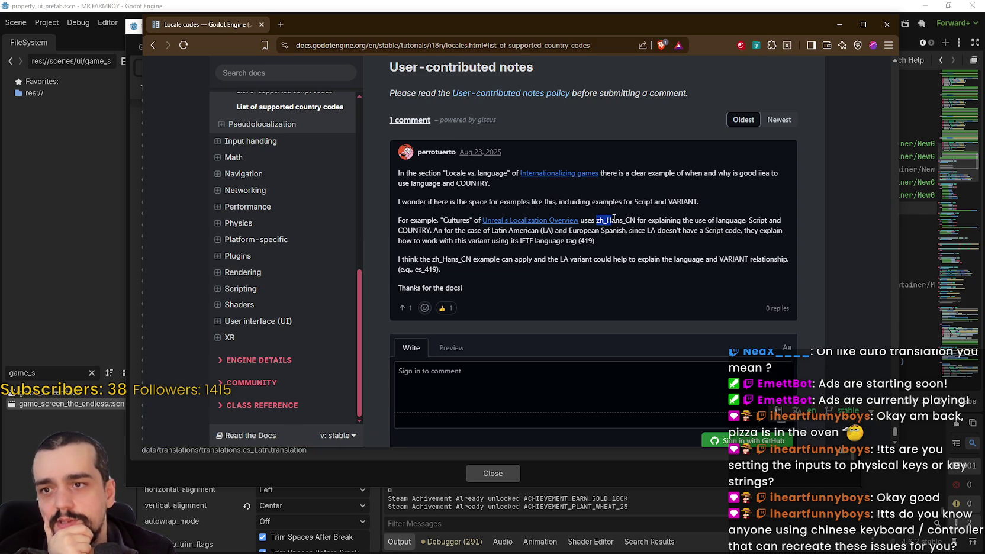
click(608, 219)
double_click(608, 220)
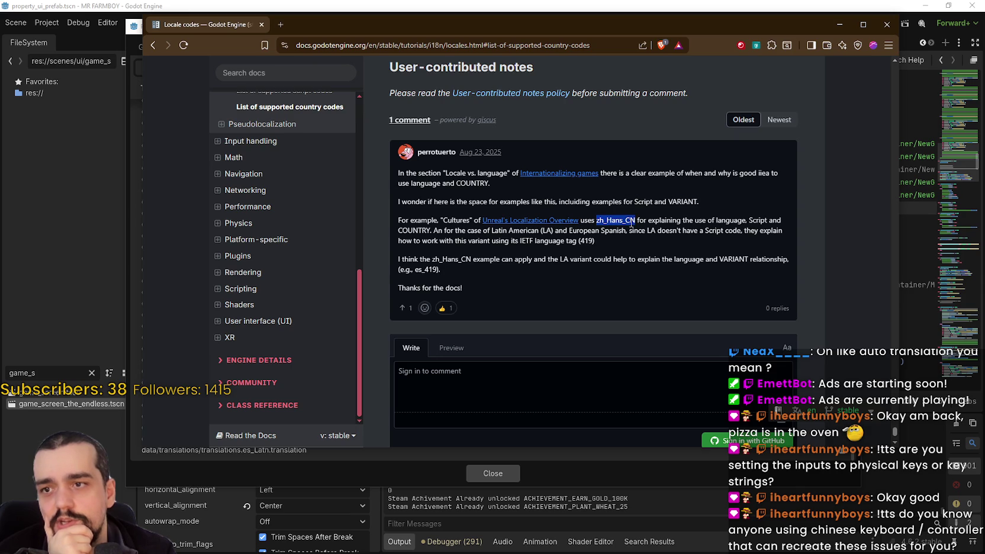
Select the Latin American Spanish es_419 example in the comment.
click(632, 223)
drag(632, 220, 625, 220)
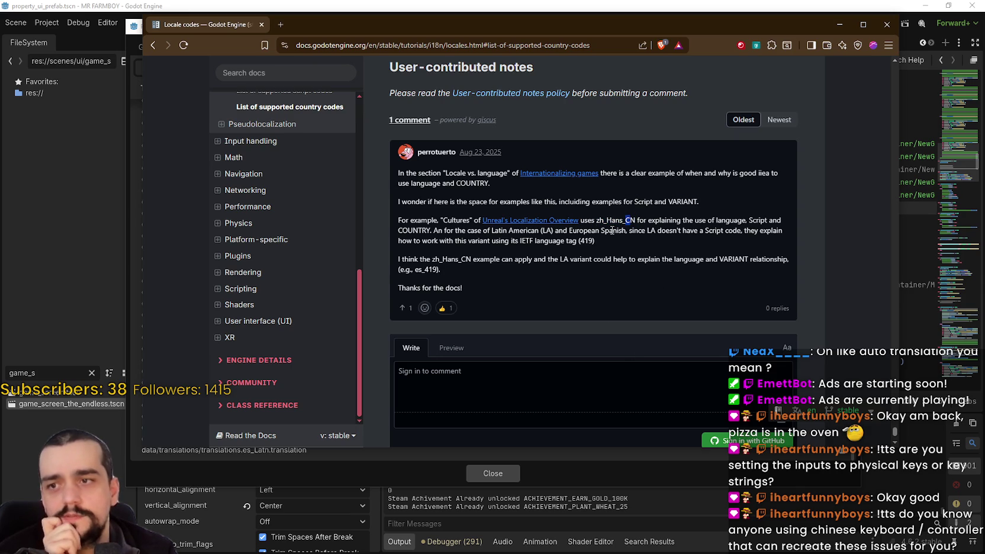
click(628, 221)
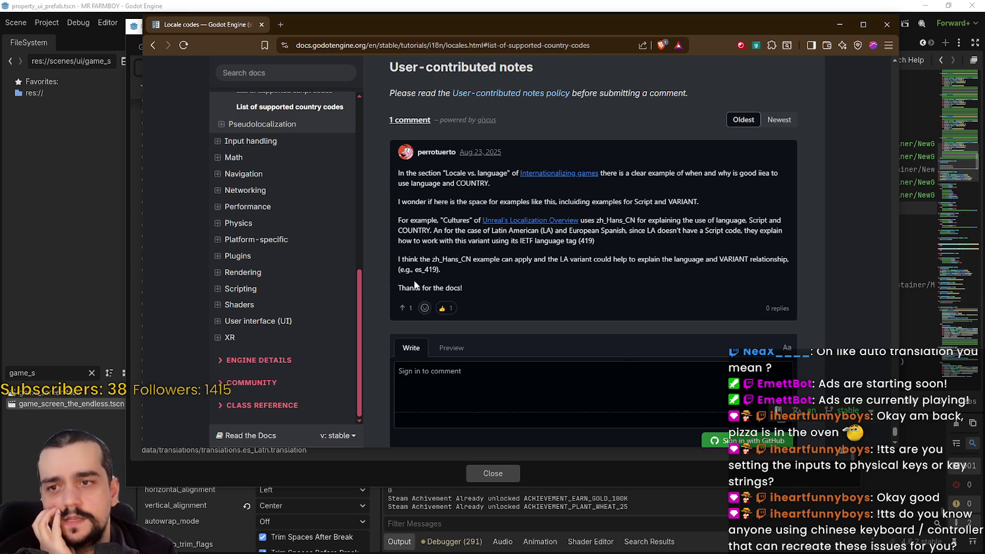
double_click(429, 269)
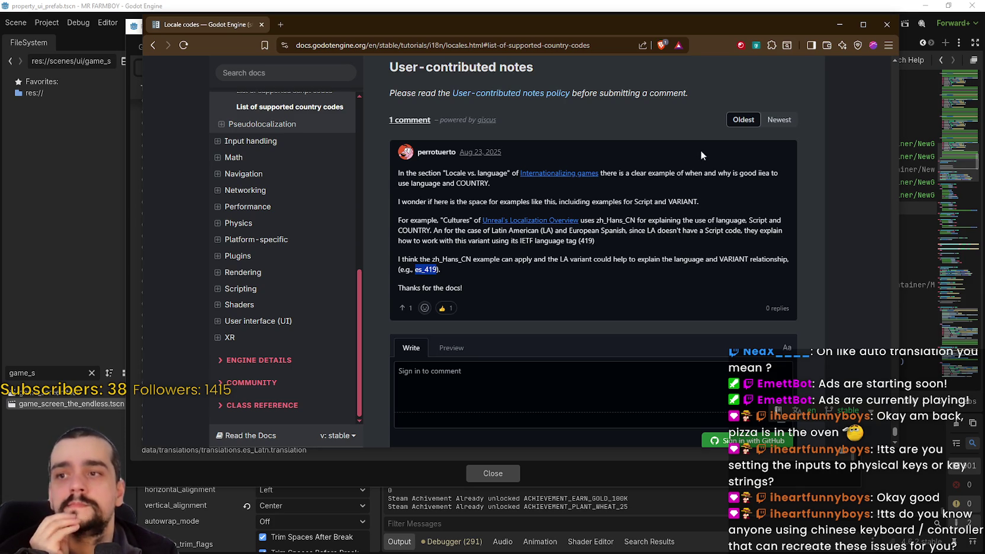
drag(672, 190, 687, 255)
click(678, 245)
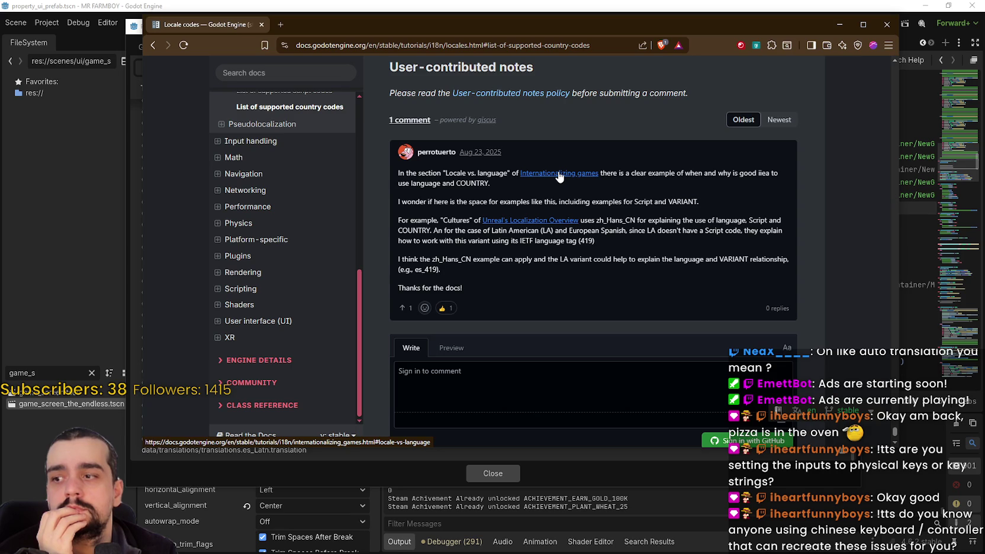
Open Unreal's Localization Overview link in a new tab and switch to it.
right_click(529, 222)
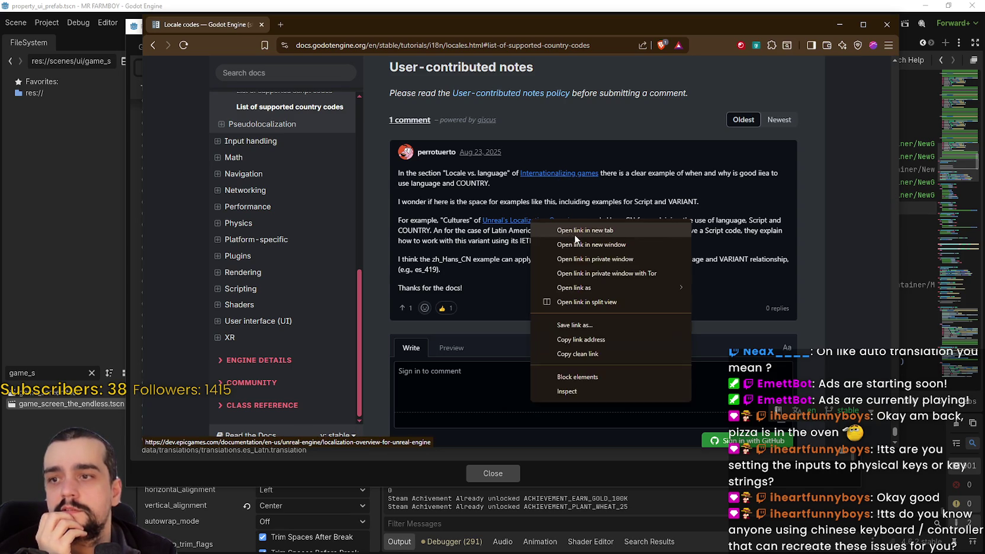
click(565, 227)
click(309, 26)
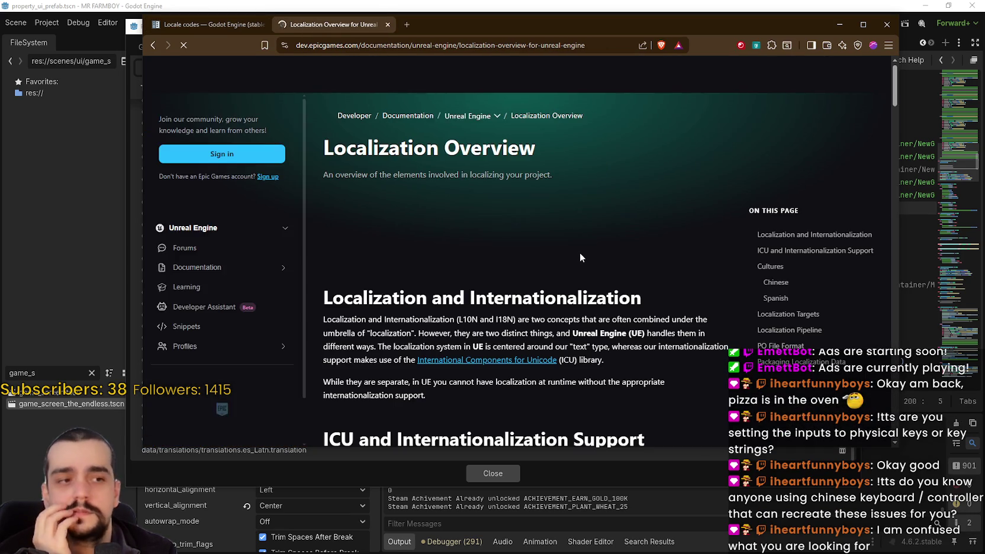
Read down to the ICU section listing data sets from English (~1.77MB) to All (~15.3MB).
scroll(622, 290, down, 8)
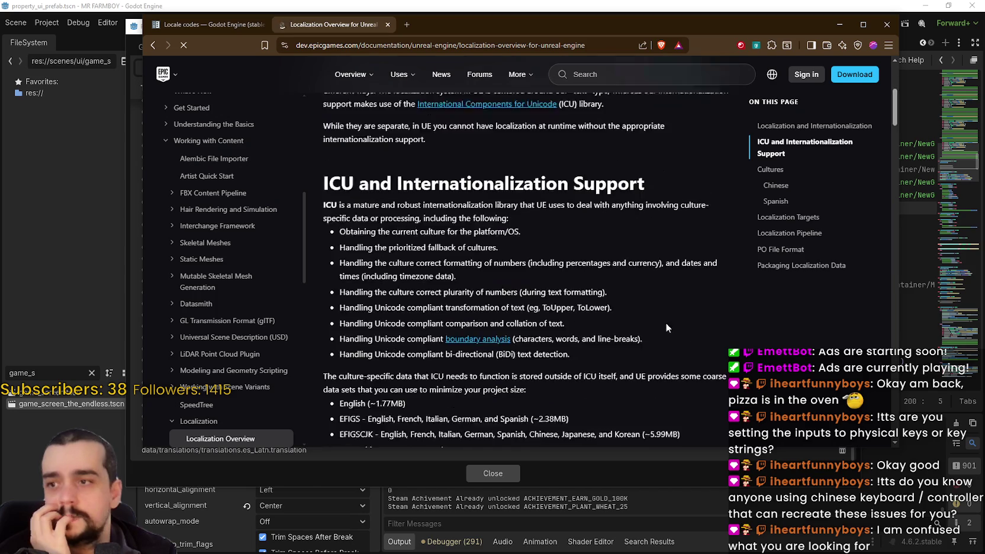
scroll(654, 317, up, 3)
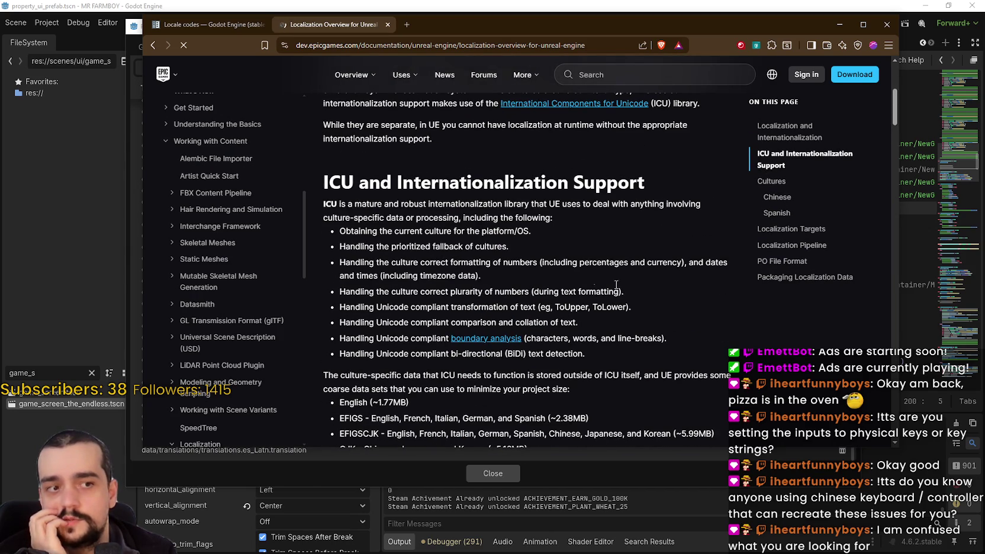
scroll(611, 264, down, 1)
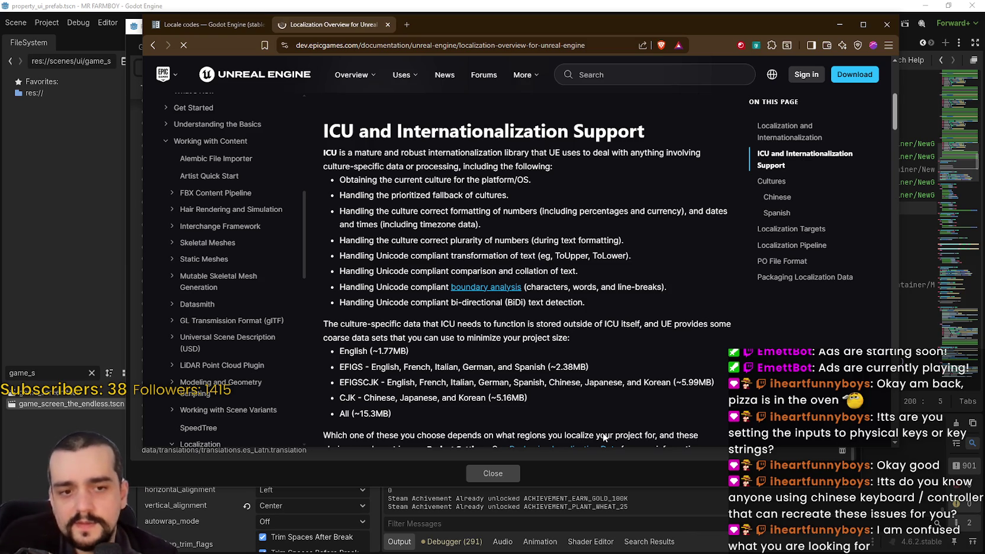
scroll(590, 346, down, 1)
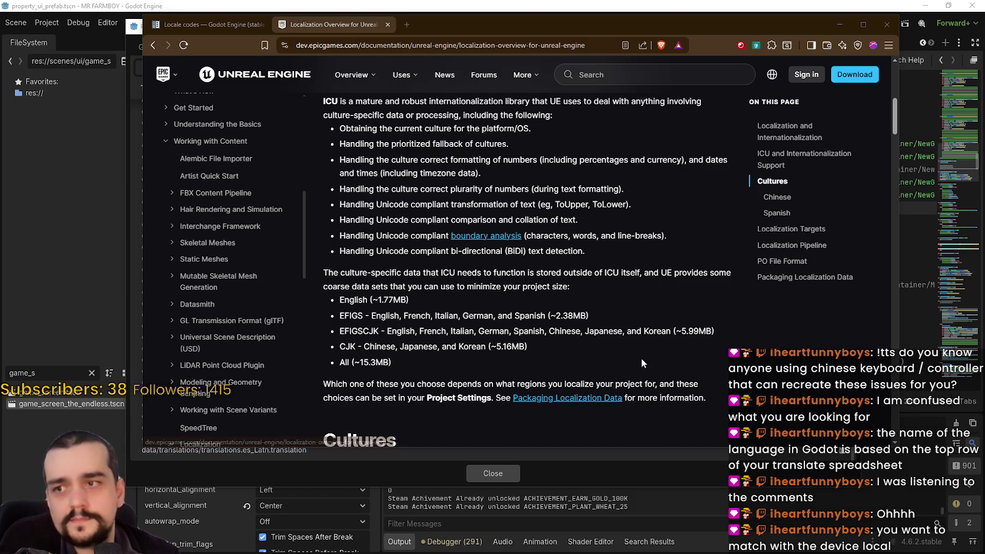
click(647, 328)
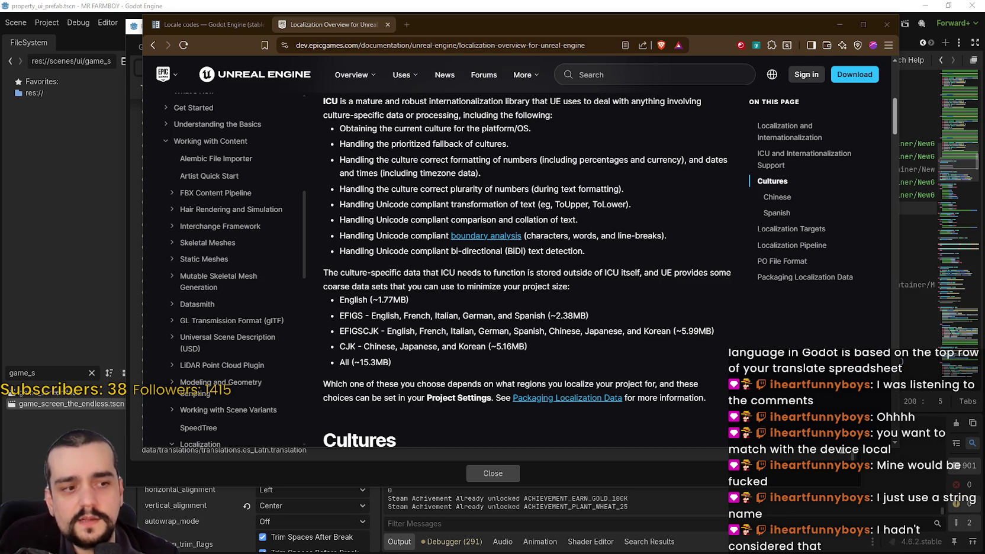
Back on the Locale codes tab, select es_419, then bring up the spreadsheet screenshot in Snipping Tool.
click(237, 25)
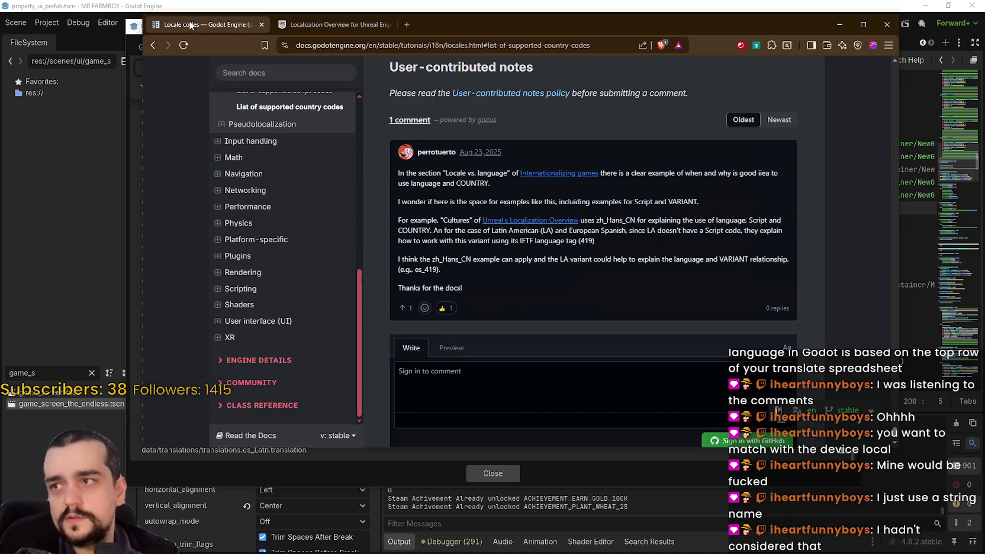
double_click(423, 269)
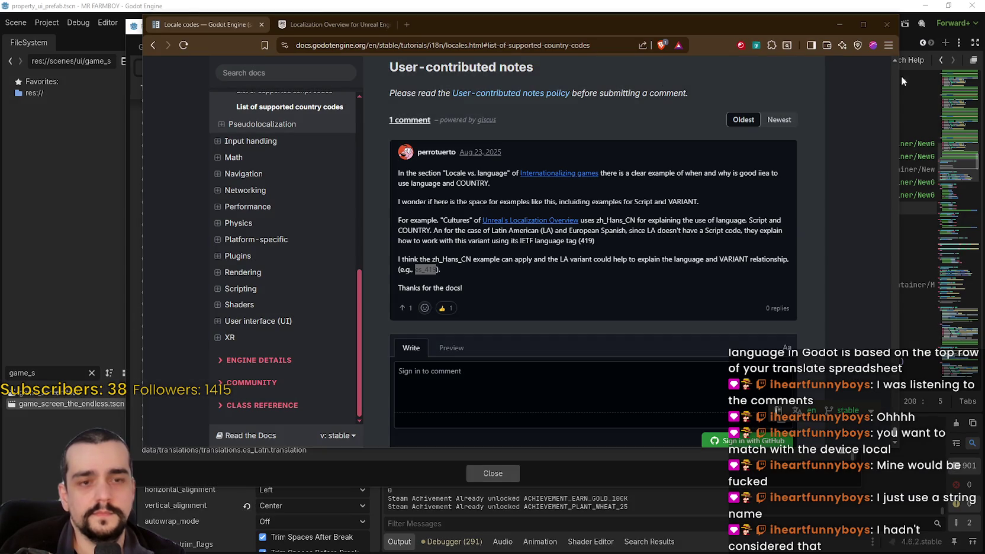
key(alt+Tab)
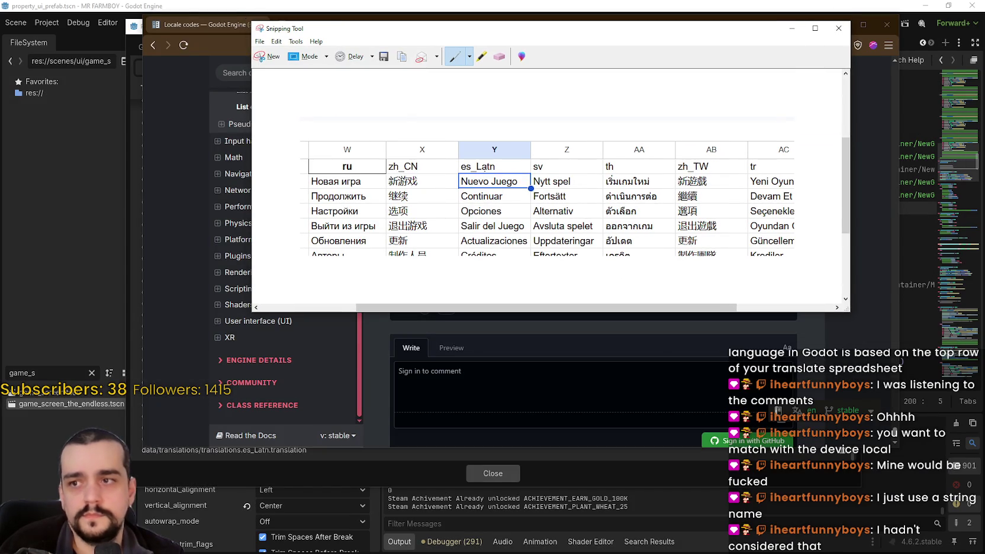
Circle the es_Latn header in red, tuck the screenshot window aside, and open Windows Language settings.
mouse_move(452, 163)
mouse_down()
mouse_move(504, 158)
mouse_move(491, 175)
mouse_move(451, 169)
mouse_up()
drag(510, 26, 605, 14)
drag(582, 302, 582, 261)
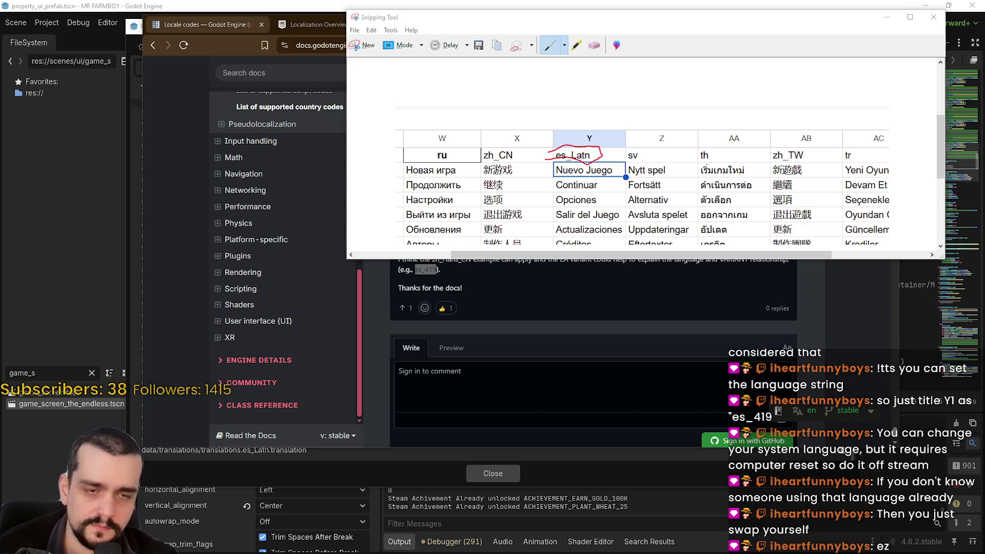
key(Return)
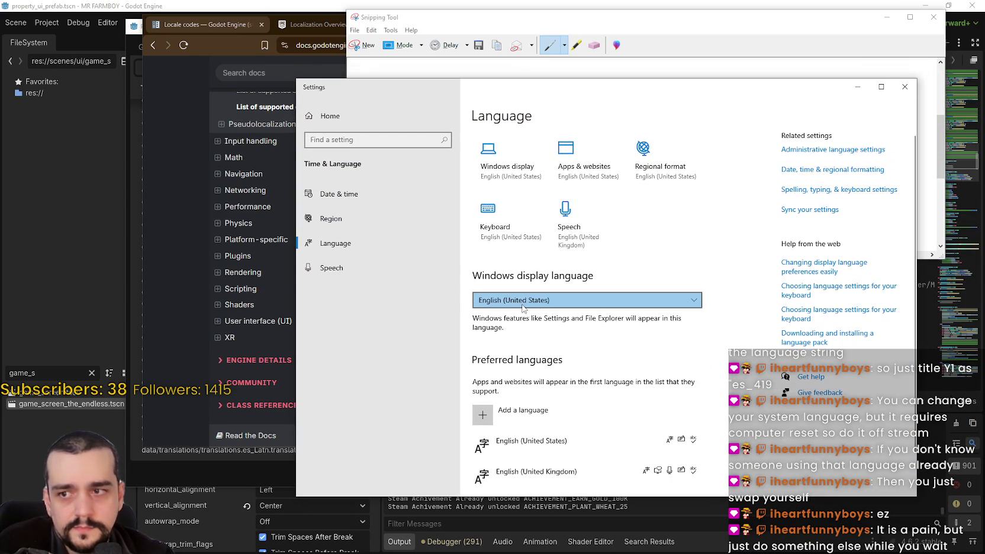
click(543, 302)
click(543, 300)
scroll(533, 314, down, 2)
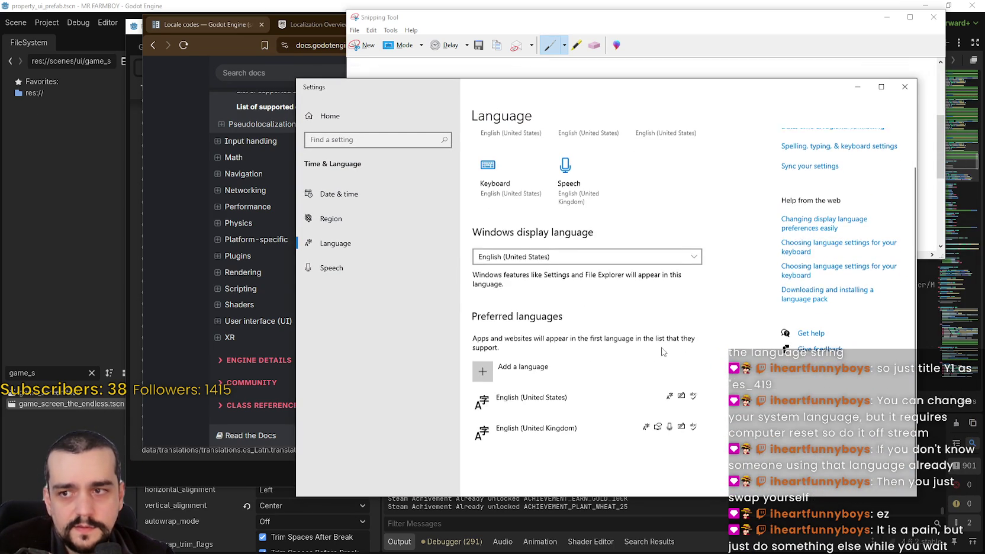
click(483, 373)
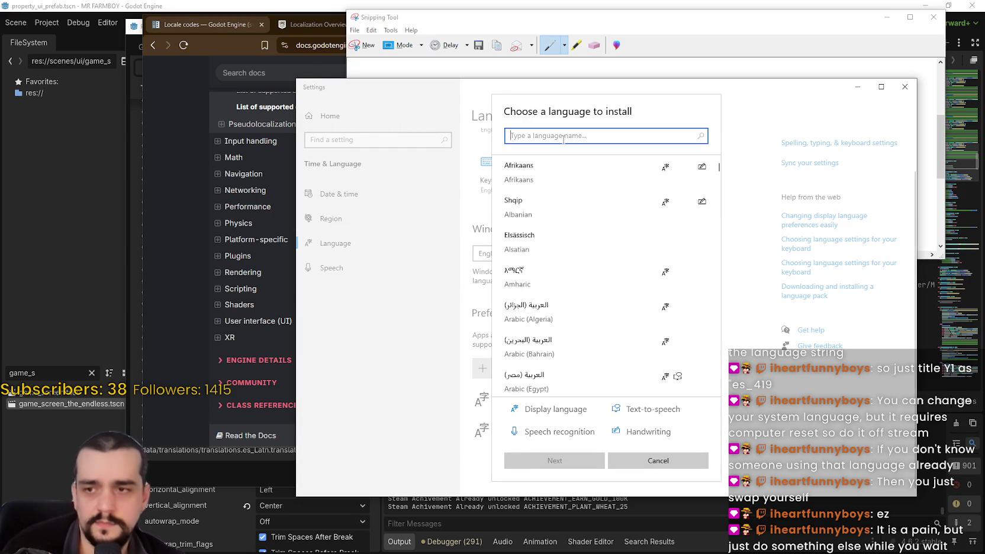
text(Chinse)
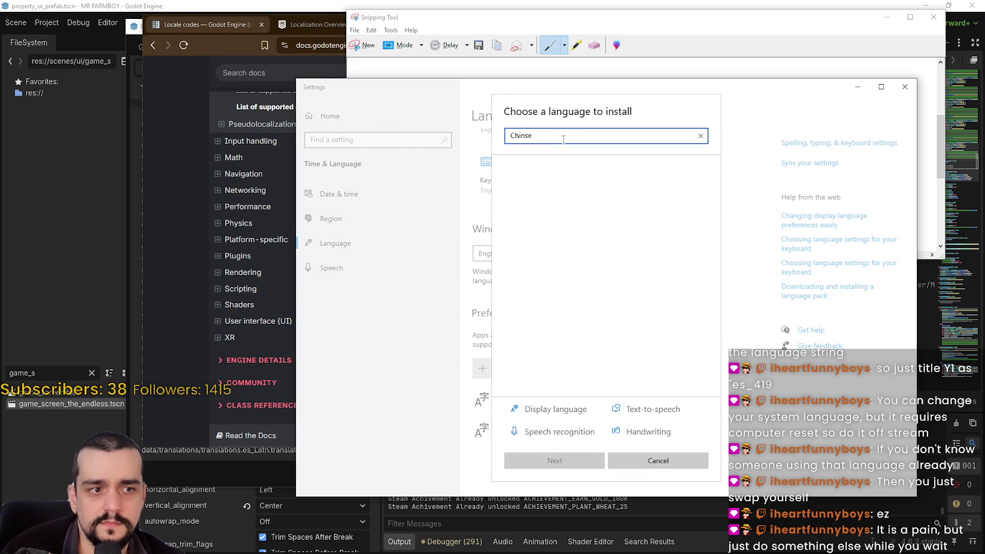
key(BackSpace)
key(BackSpace)
key(BackSpace)
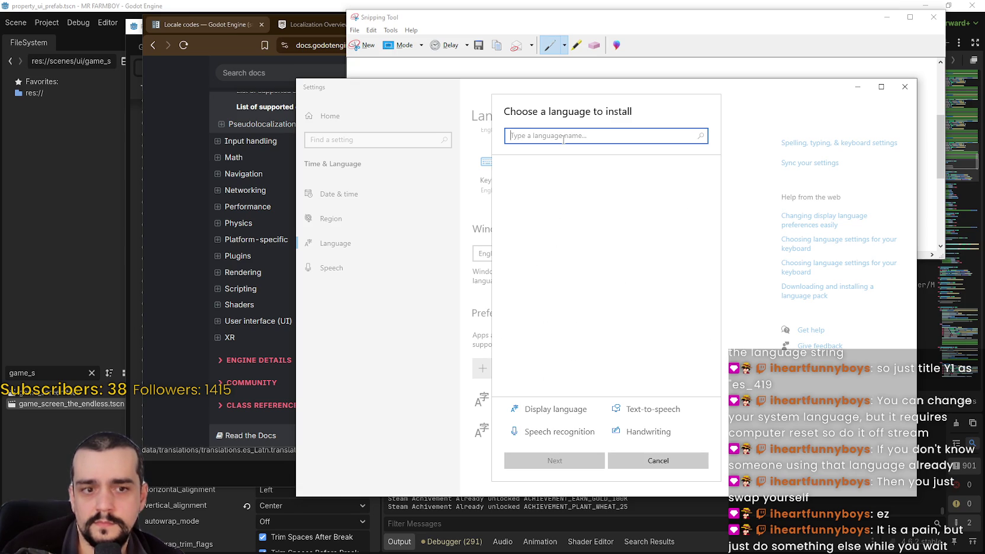
text(ch)
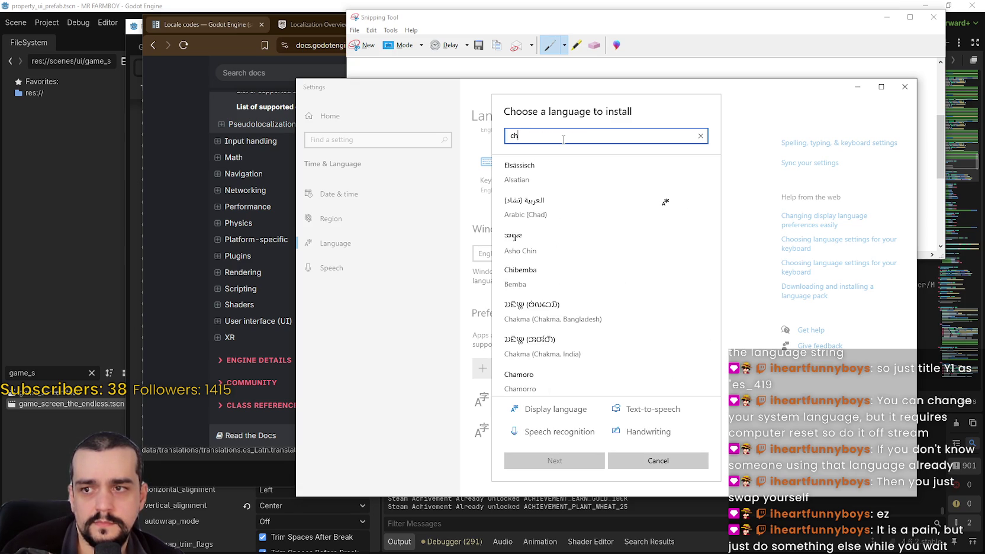
key(BackSpace)
text(hina)
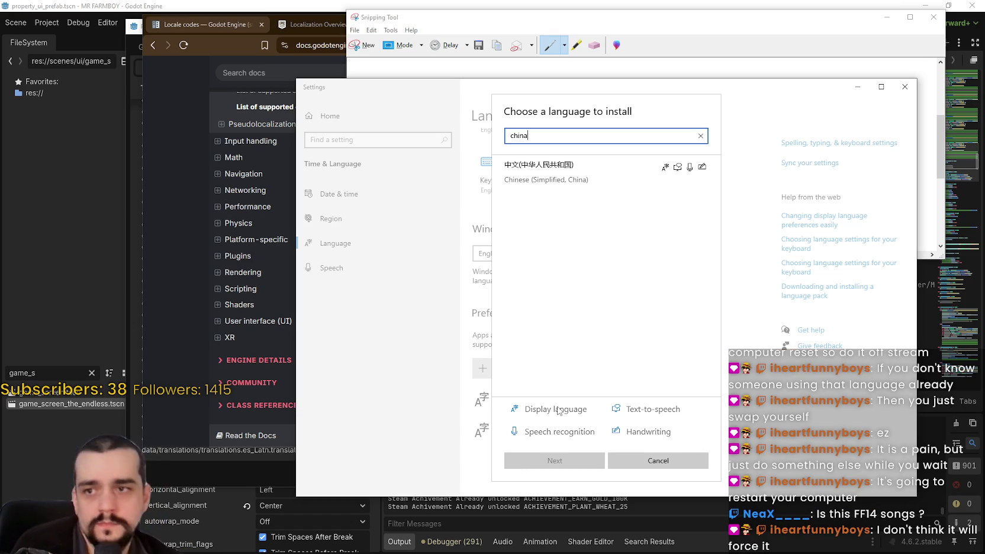
click(669, 462)
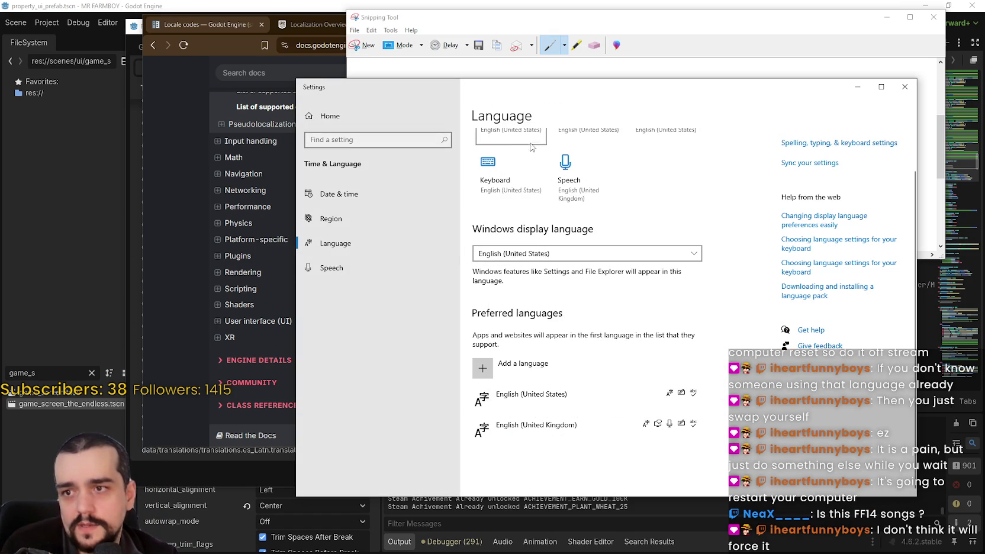
scroll(622, 287, up, 2)
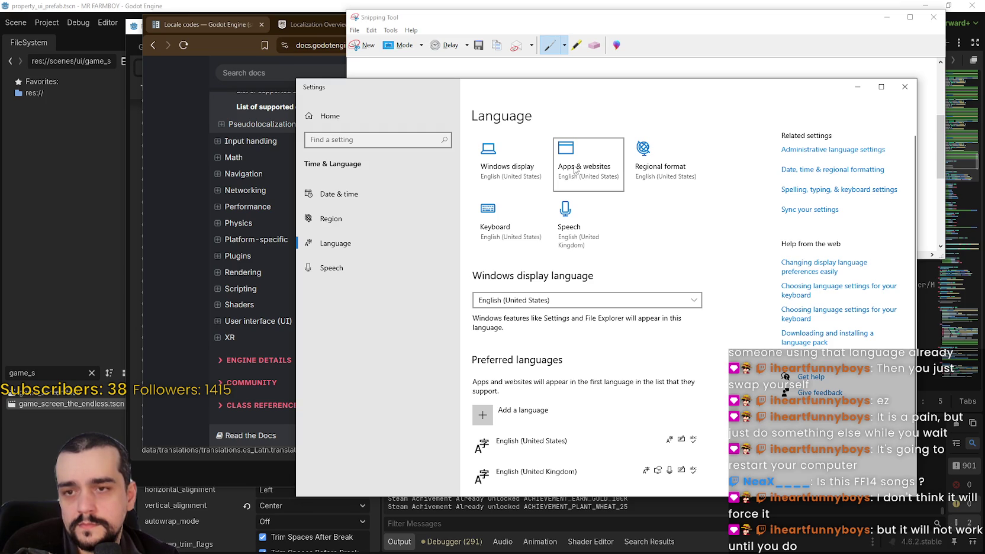
click(512, 177)
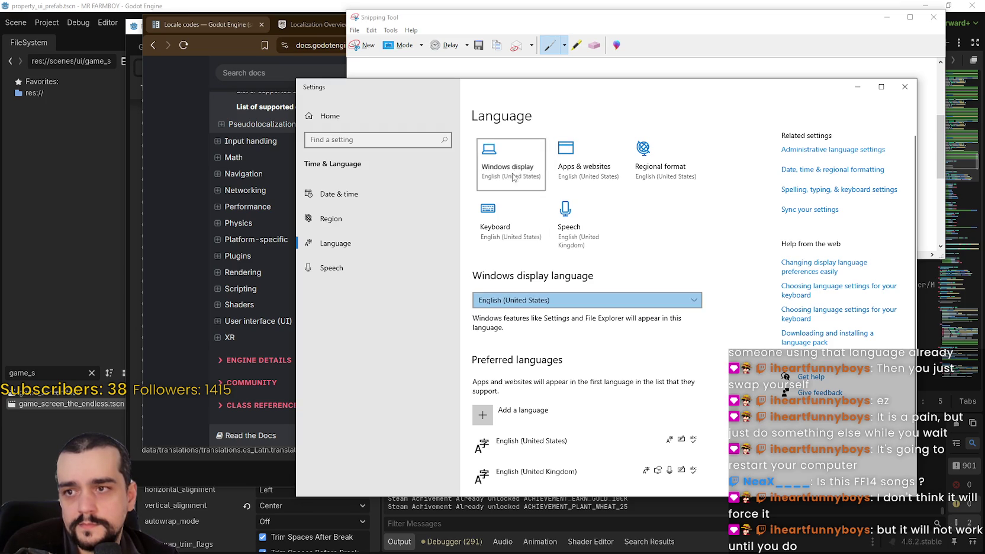
click(494, 219)
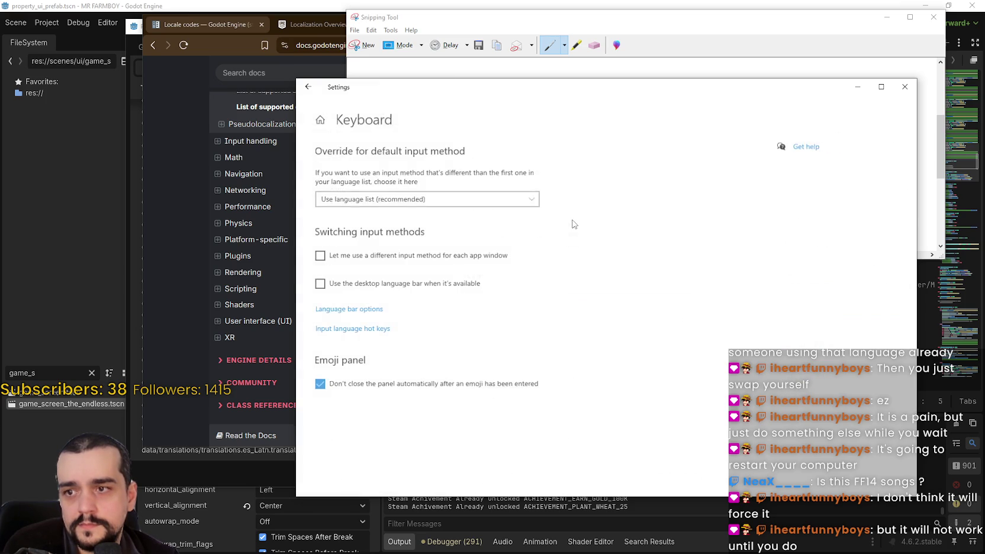
click(306, 90)
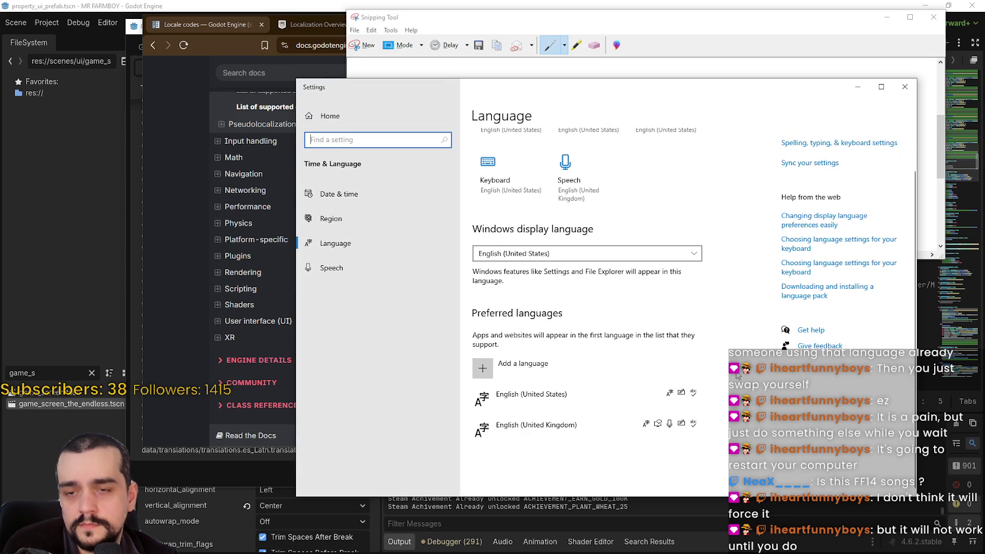
scroll(736, 375, up, 2)
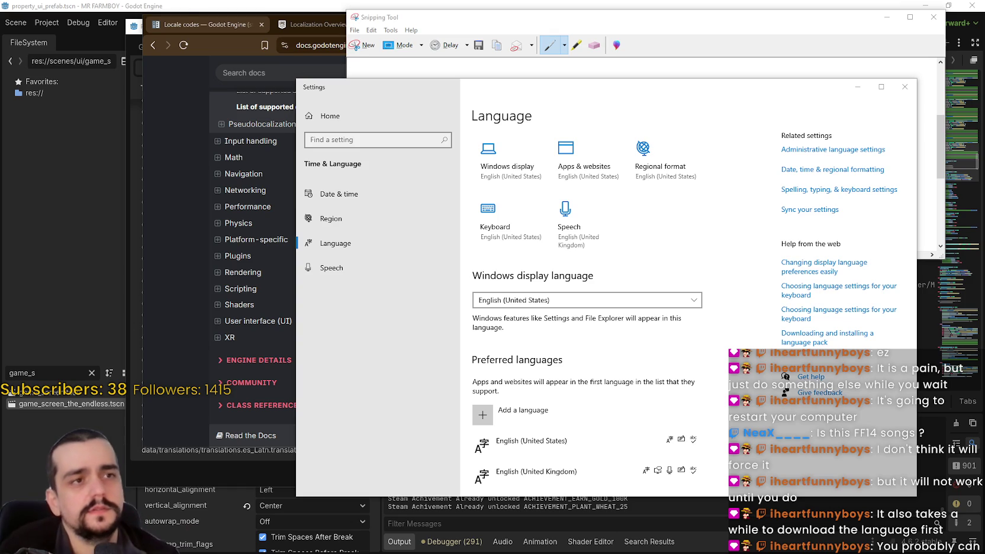
scroll(598, 372, down, 2)
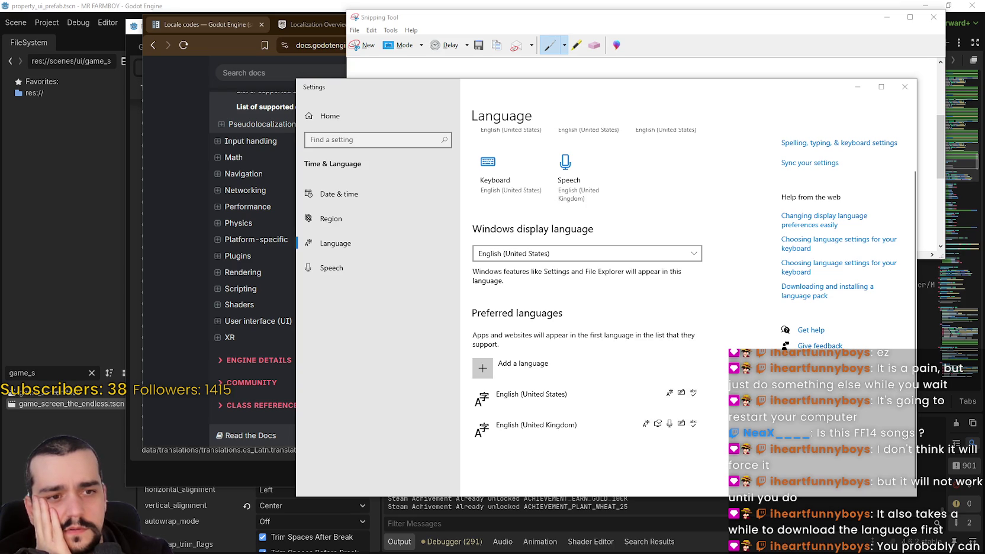
Review Maestro's 'Test in different locales' page, noting the fr_FR locale example.
key(alt+Tab)
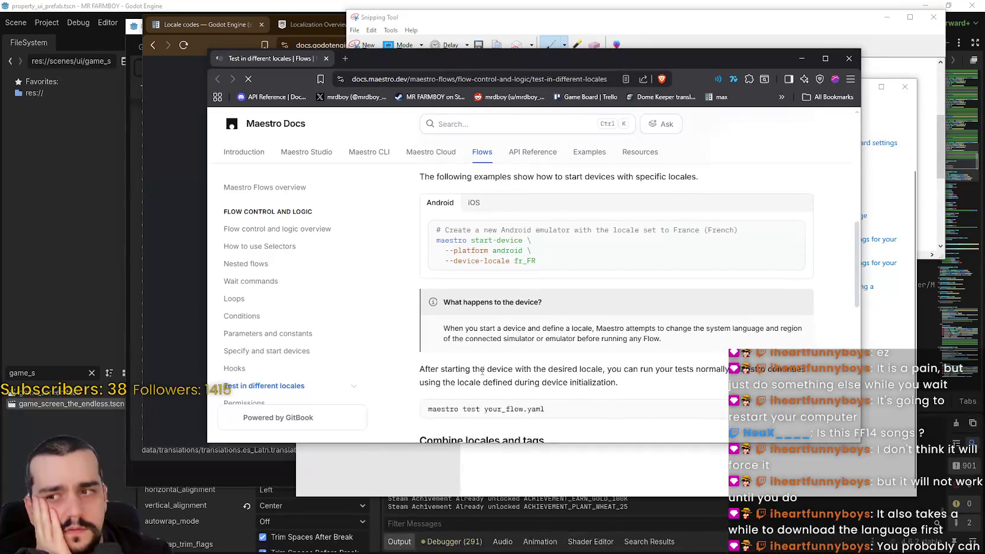
scroll(480, 337, down, 5)
scroll(480, 338, up, 5)
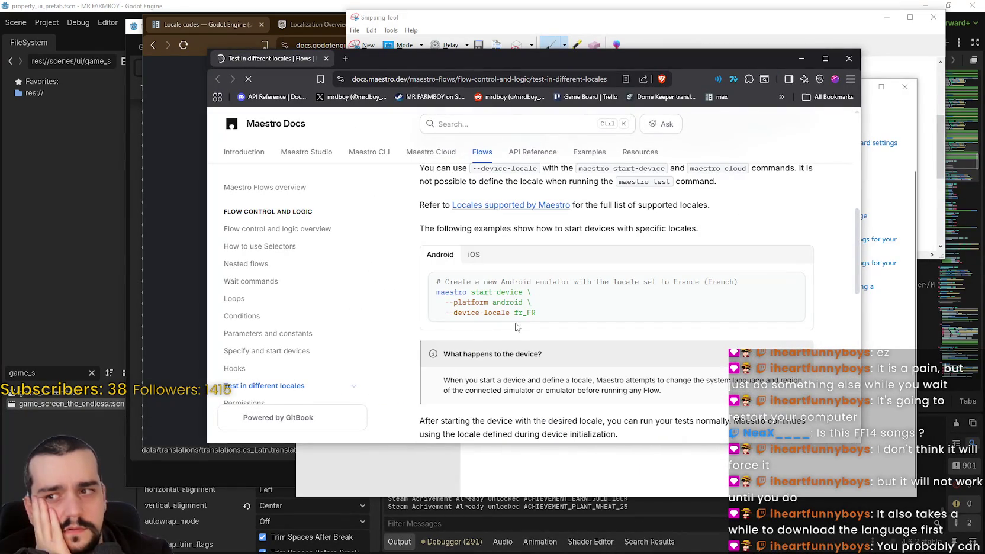
double_click(527, 312)
scroll(567, 314, down, 4)
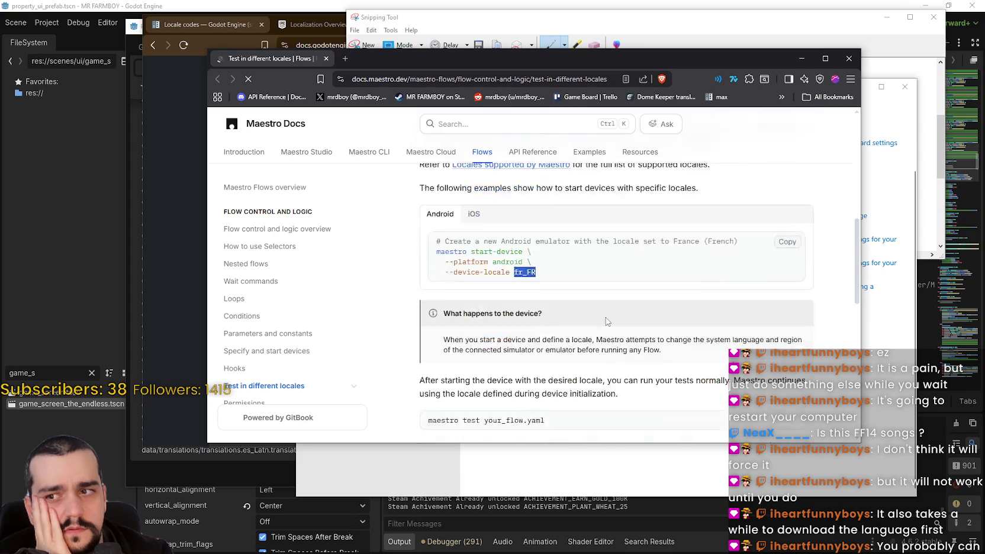
scroll(567, 314, down, 5)
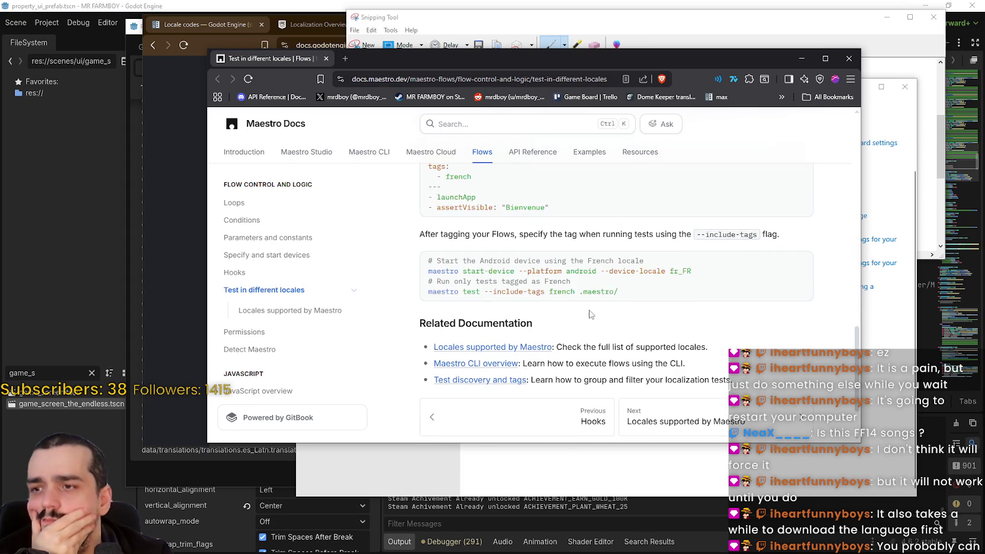
scroll(675, 296, up, 15)
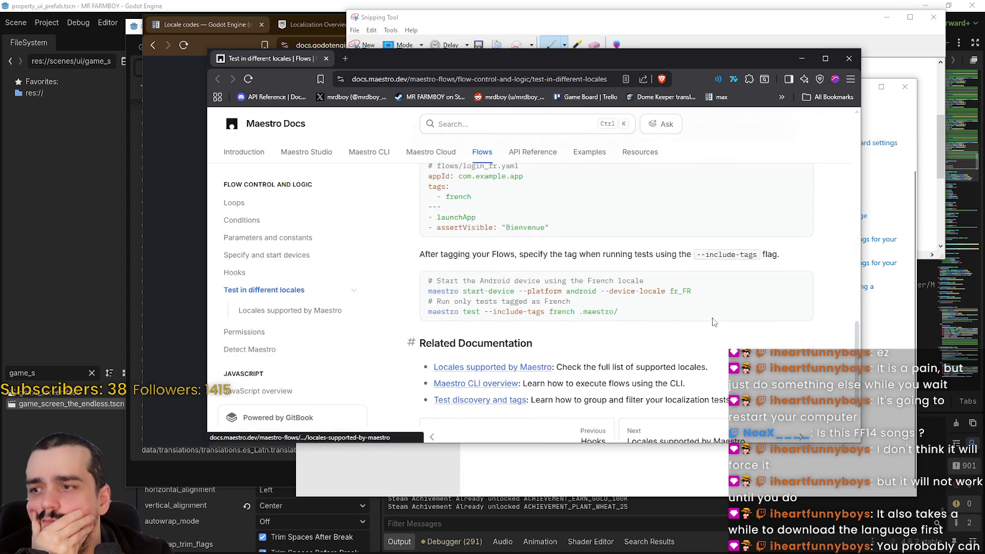
Skim the Maestro Introduction page, then close the docs browser to return to Language settings.
click(243, 151)
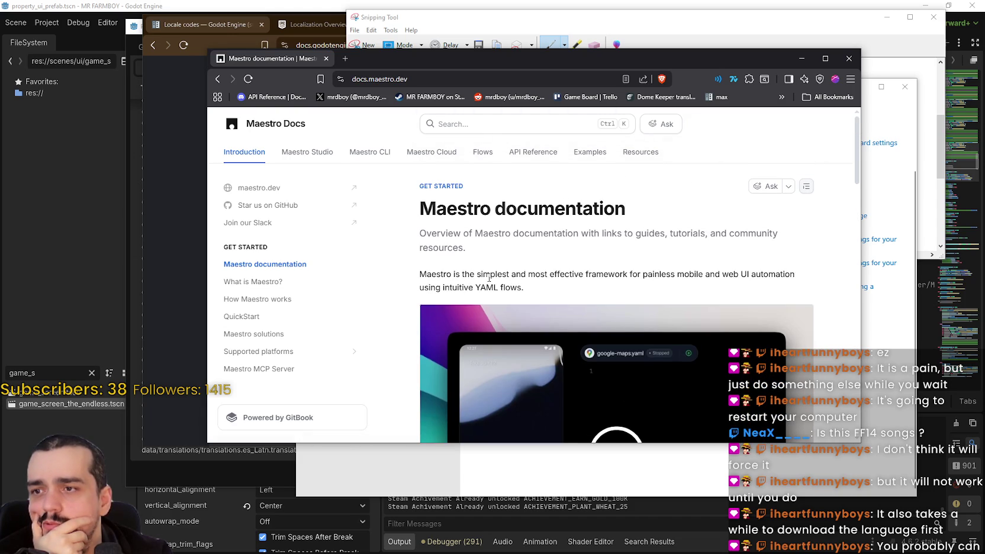
mouse_move(572, 274)
mouse_down()
mouse_move(796, 274)
mouse_move(780, 292)
mouse_up()
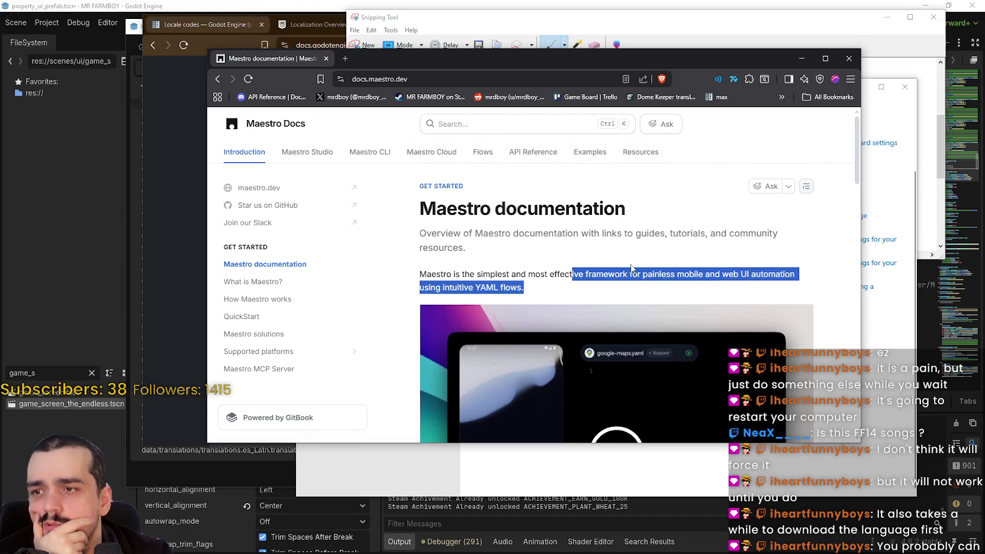
scroll(631, 272, down, 10)
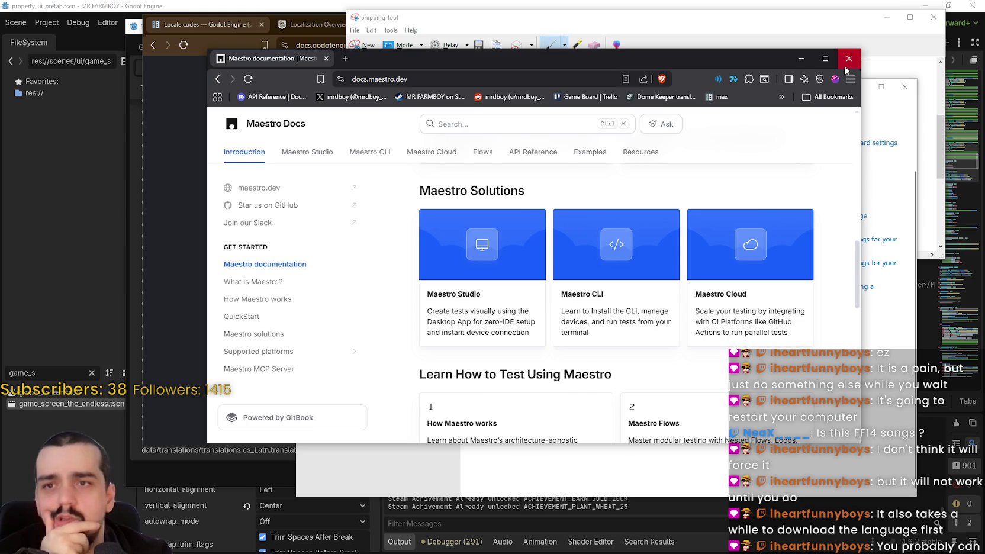
click(849, 58)
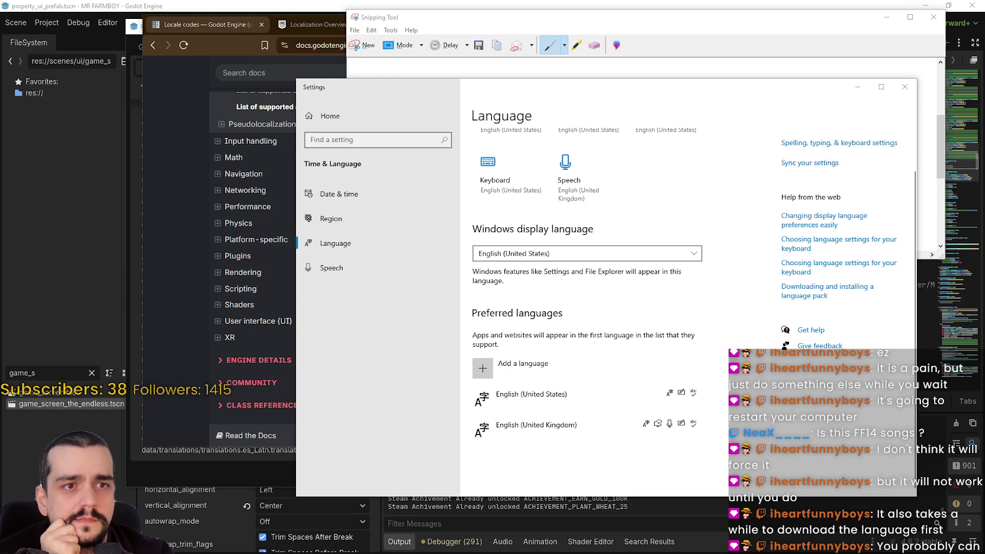
Bring the r/androiddev translation post forward and highlight the question about outsourcing translations.
key(alt+Tab)
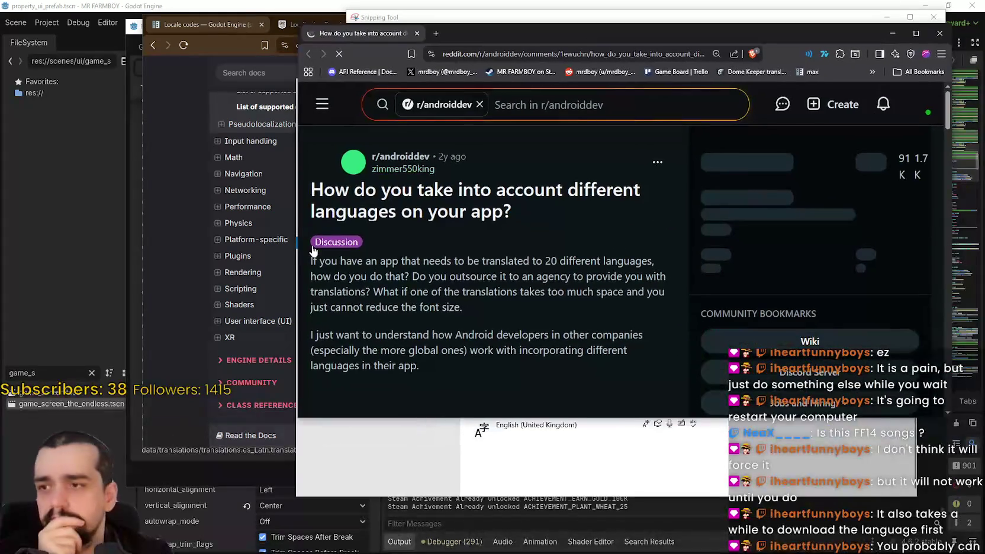
scroll(427, 208, down, 2)
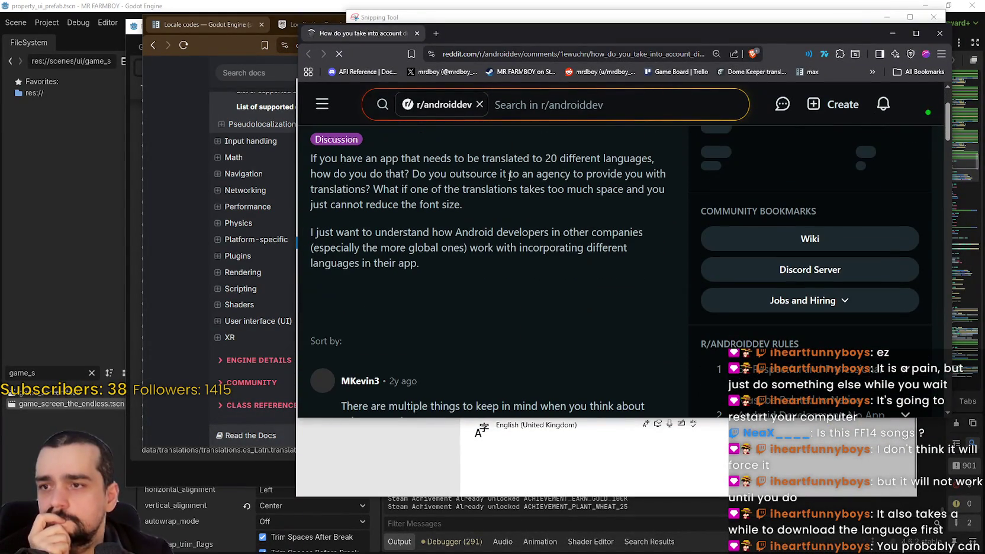
mouse_move(408, 176)
mouse_down()
mouse_move(665, 174)
mouse_move(667, 212)
mouse_up()
scroll(373, 168, down, 2)
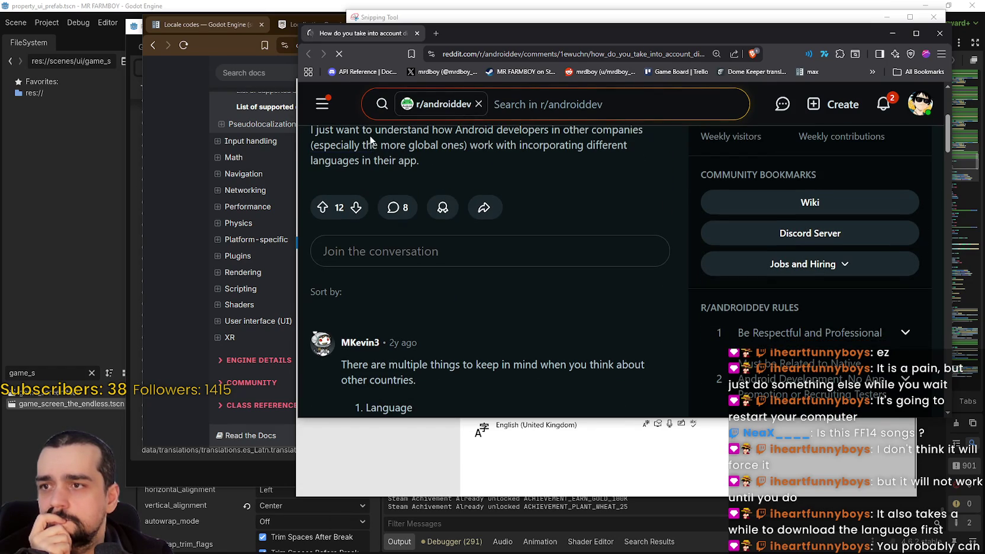
drag(373, 134, 521, 146)
scroll(518, 263, down, 4)
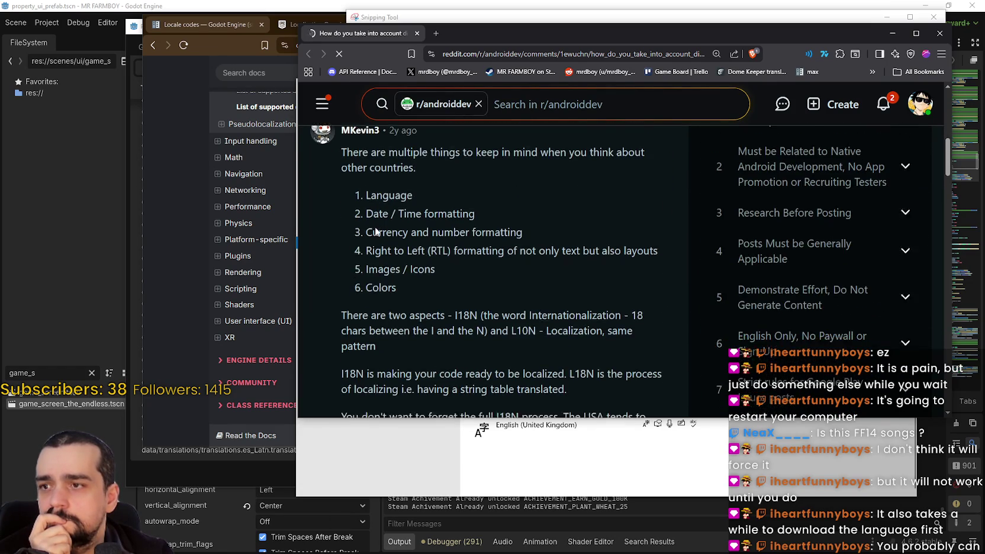
Highlight the date/time, currency/number and right-to-left formatting points in the comments.
drag(383, 168, 521, 176)
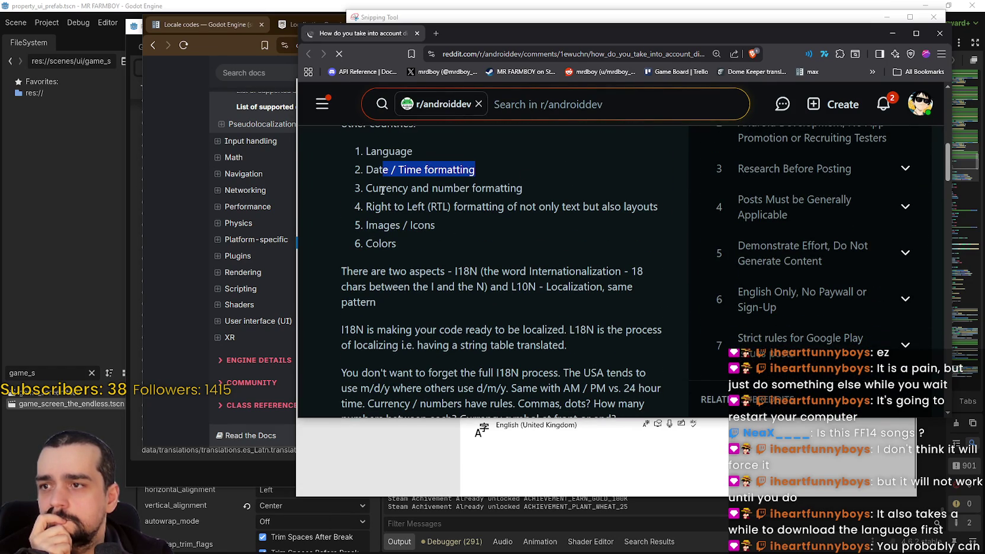
drag(381, 189, 524, 188)
drag(368, 207, 658, 208)
click(402, 225)
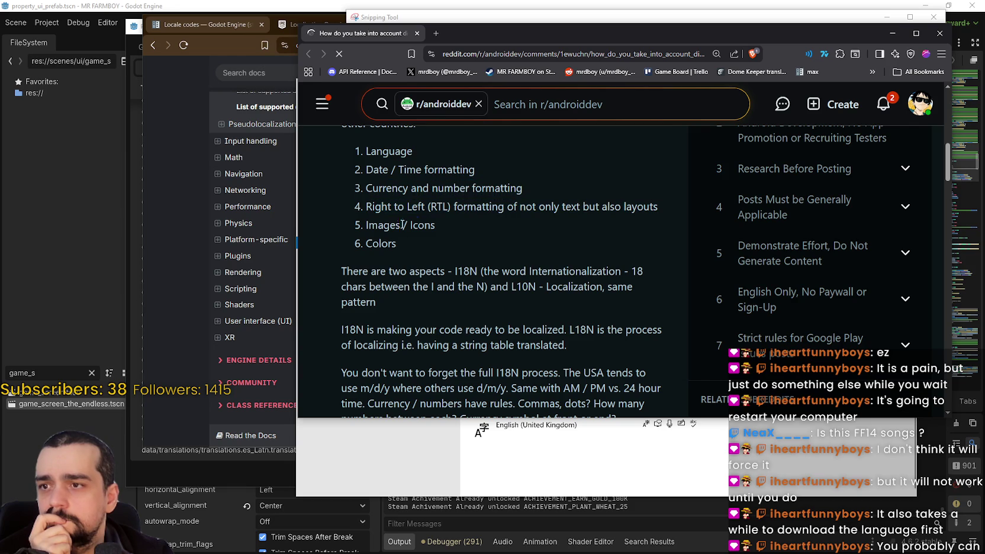
drag(402, 225, 436, 225)
drag(364, 243, 452, 271)
click(402, 262)
scroll(404, 257, down, 2)
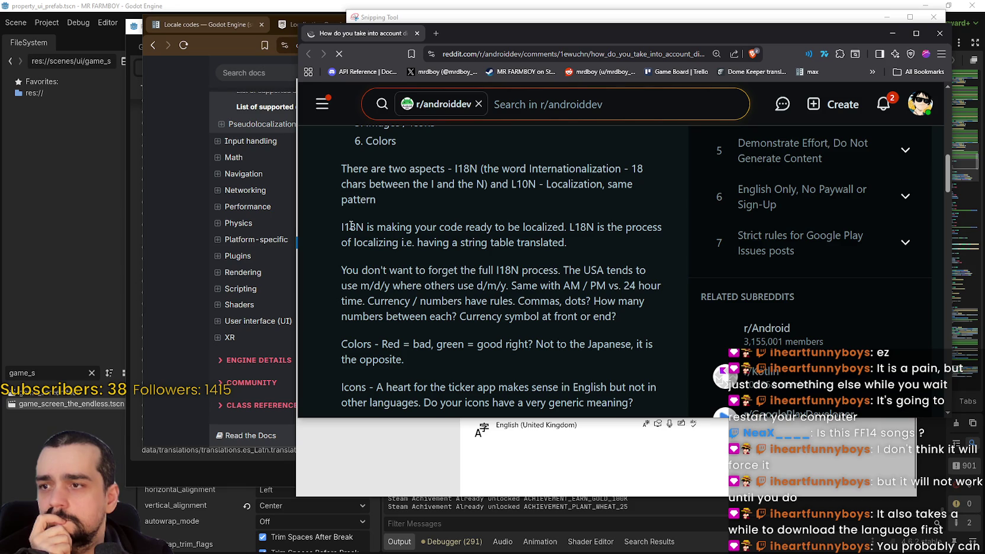
Highlight the I18N and L18N definitions, read the remaining comments, and close the Reddit window.
mouse_move(354, 227)
mouse_down()
mouse_move(572, 228)
mouse_move(561, 244)
mouse_up()
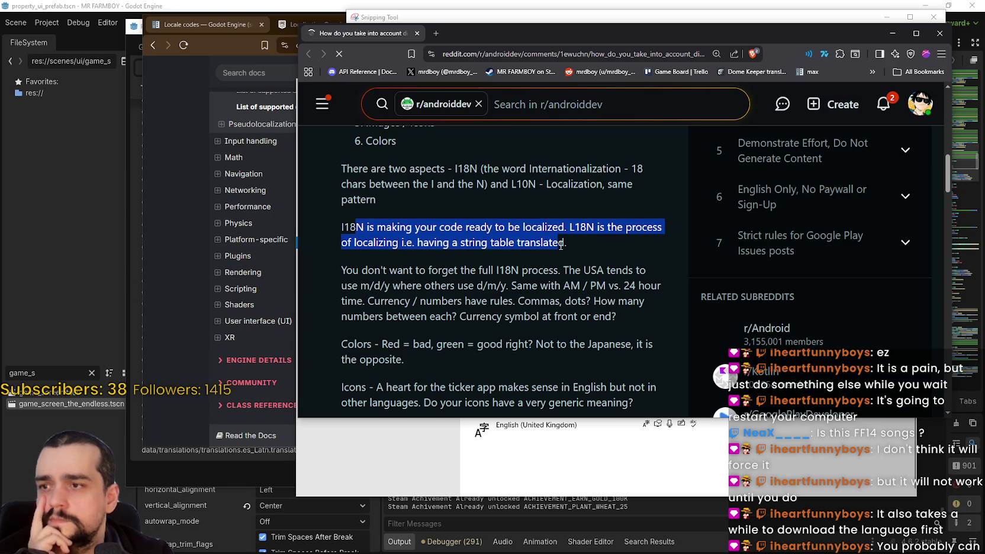
scroll(561, 245, down, 1)
click(480, 216)
drag(505, 219, 560, 227)
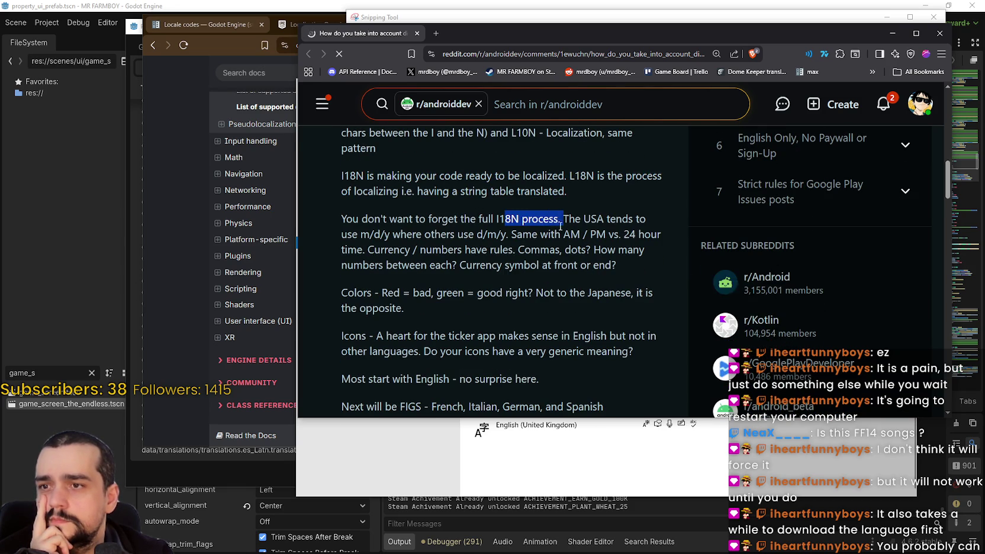
scroll(429, 213, down, 2)
scroll(386, 229, down, 3)
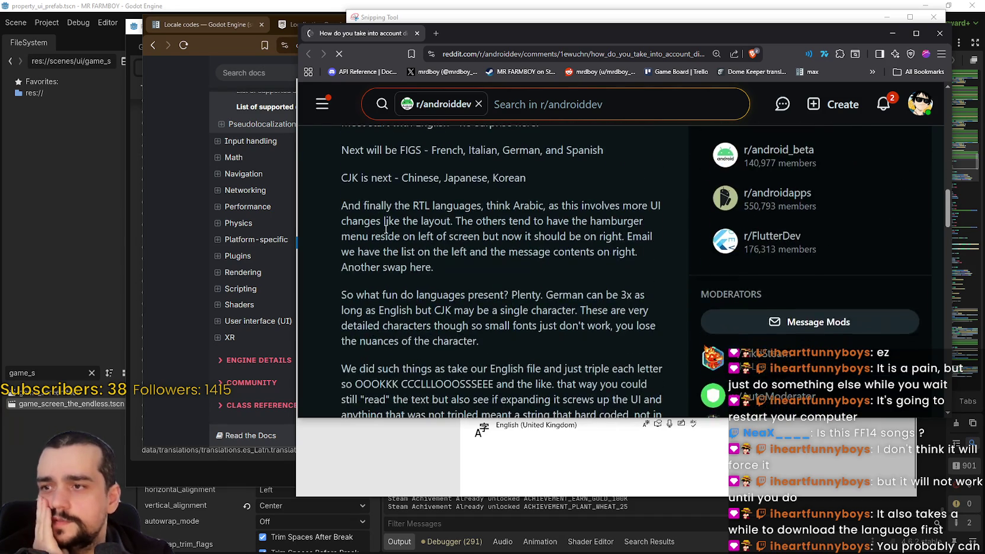
scroll(385, 228, down, 3)
scroll(424, 251, down, 4)
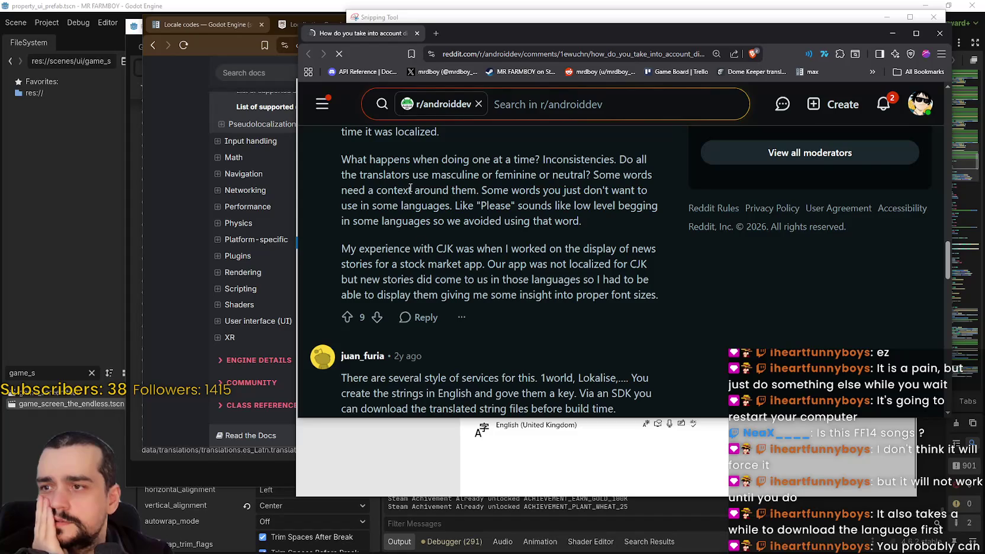
scroll(410, 187, down, 4)
drag(442, 173, 509, 188)
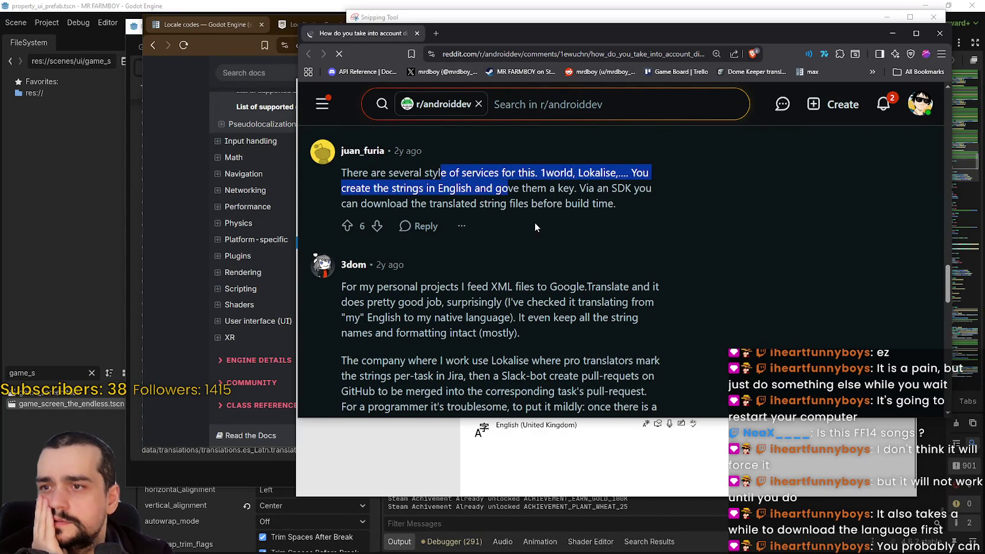
scroll(535, 227, down, 2)
drag(427, 200, 434, 215)
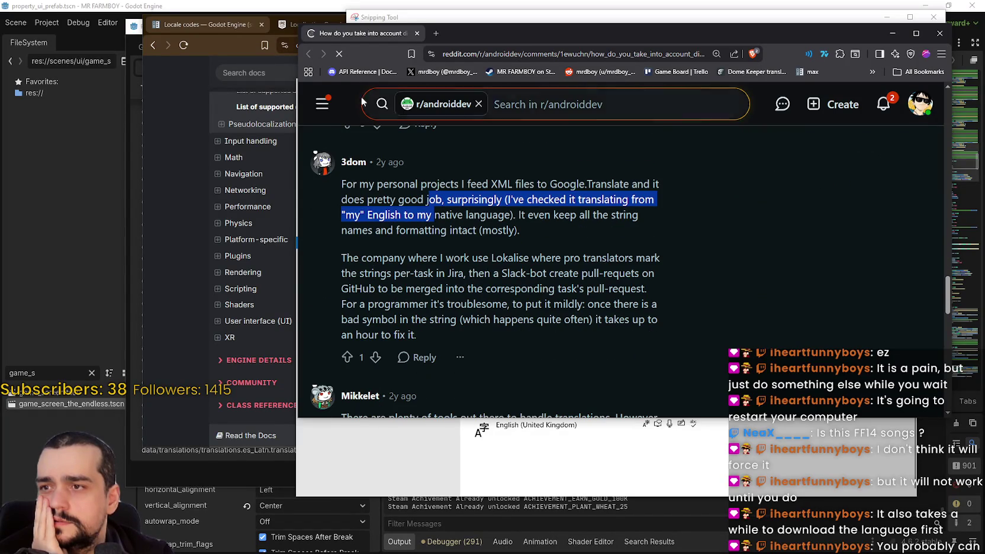
click(942, 33)
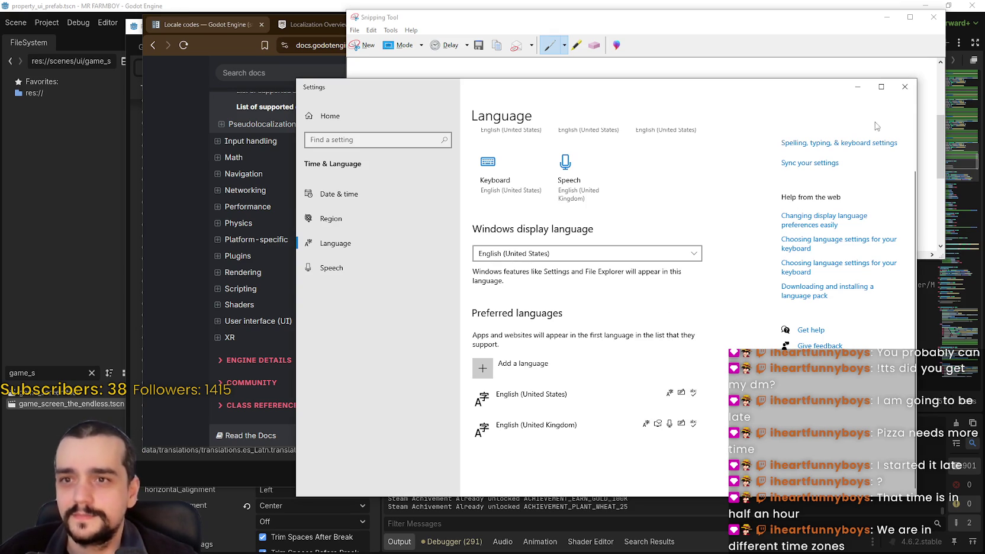
Close the Windows language settings and discard the unsaved spreadsheet snip without saving.
click(904, 88)
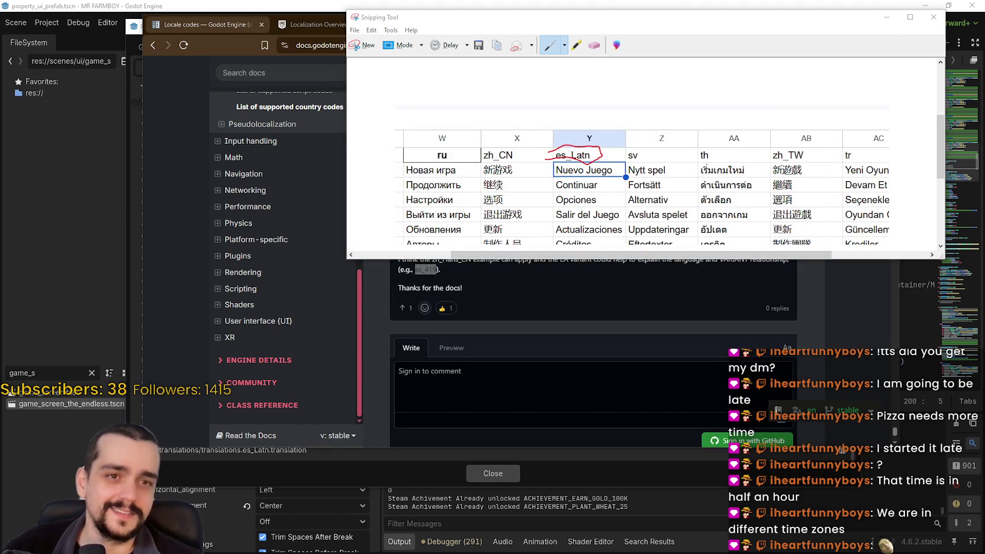
click(933, 17)
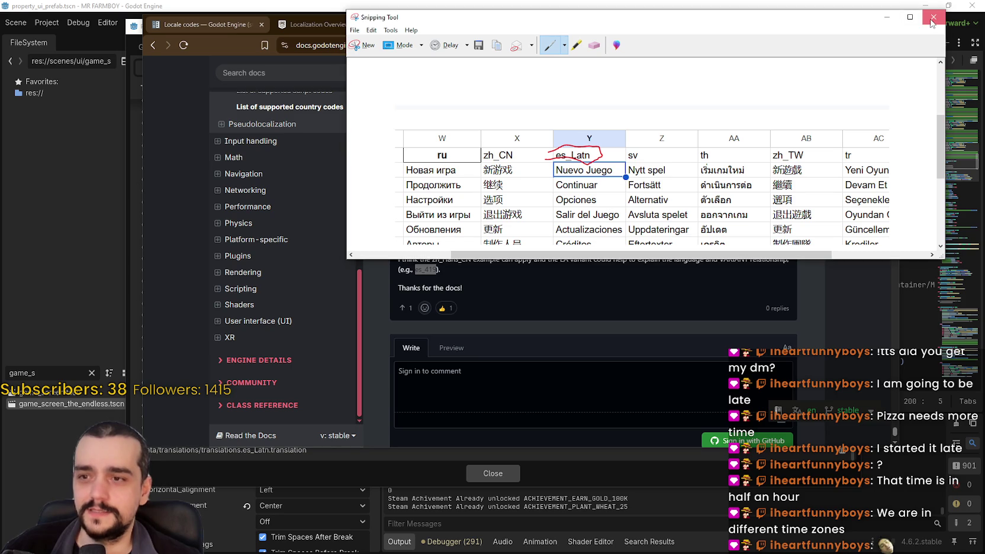
click(684, 145)
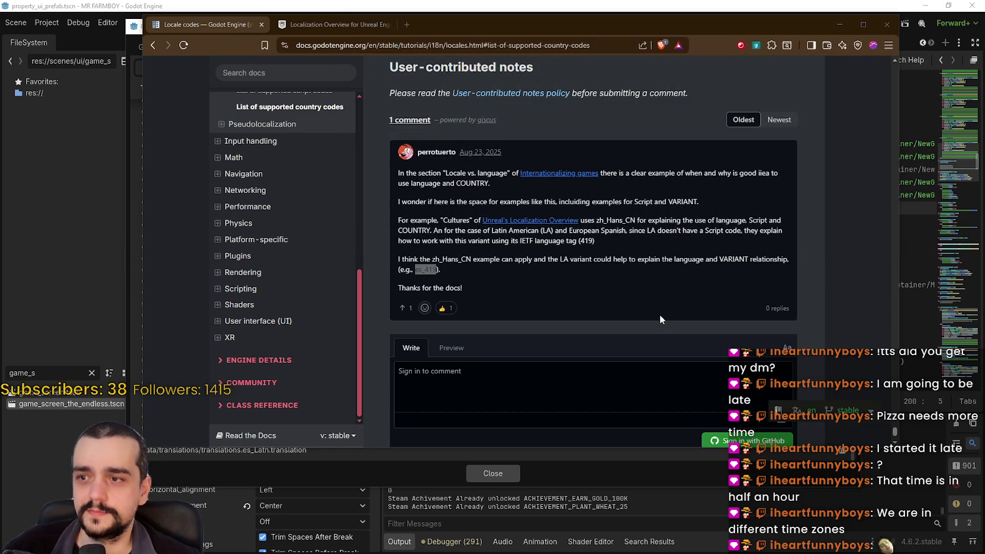
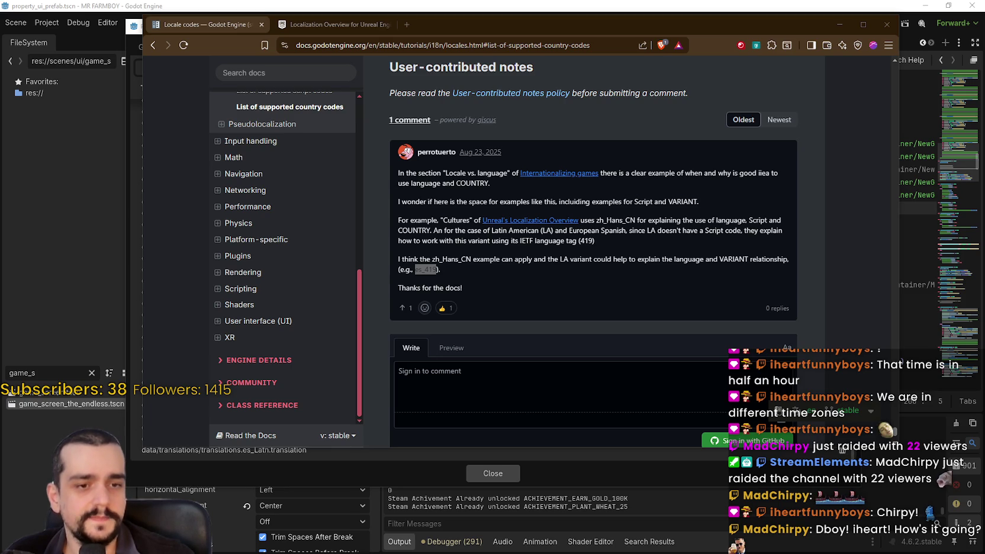
Look up the es_419 and zh_Hans_CN locale codes on the Godot docs page.
key(alt+Tab)
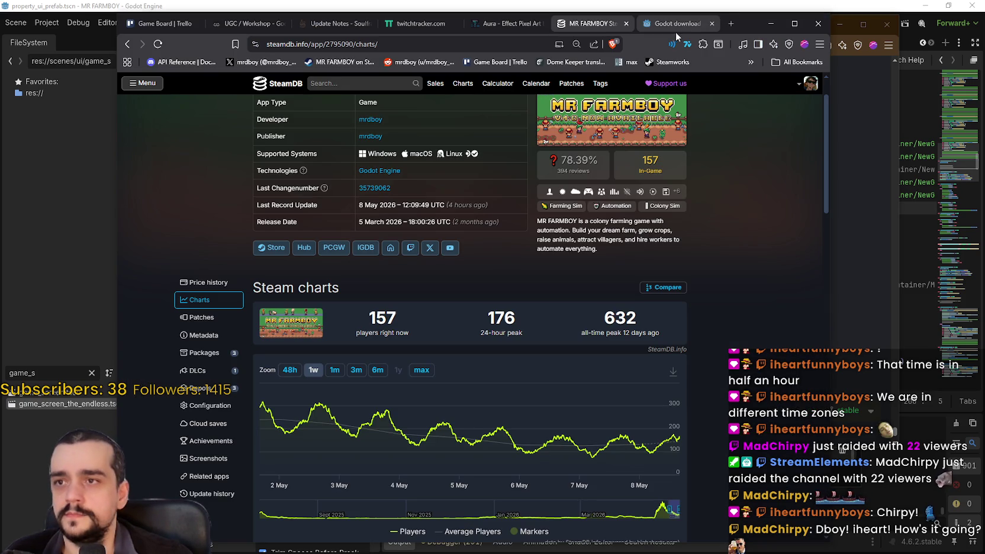
key(alt+Tab)
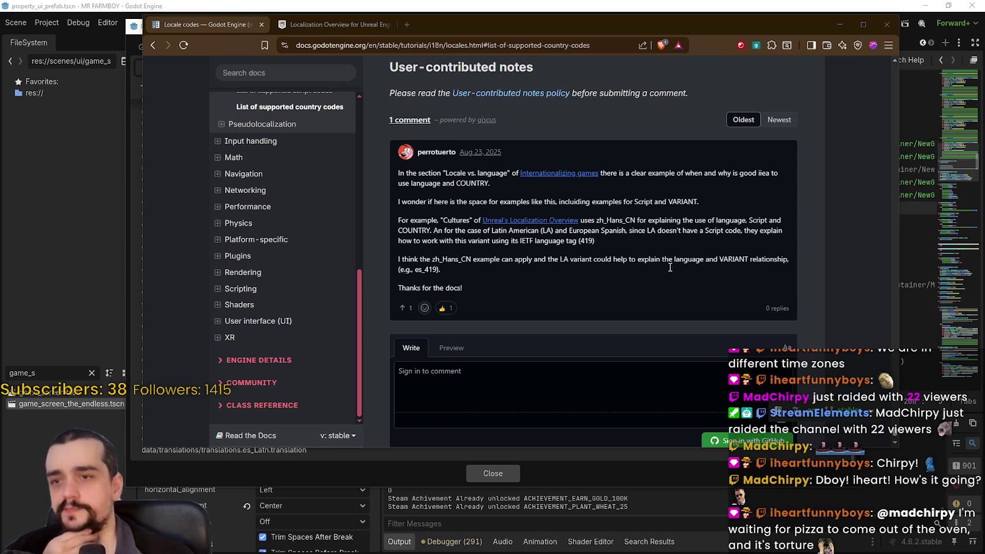
double_click(426, 269)
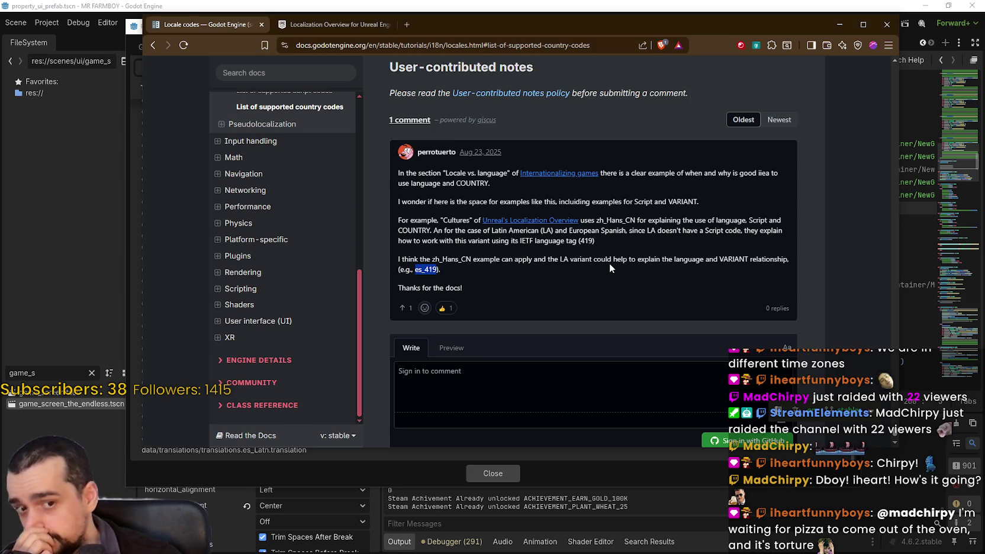
double_click(627, 220)
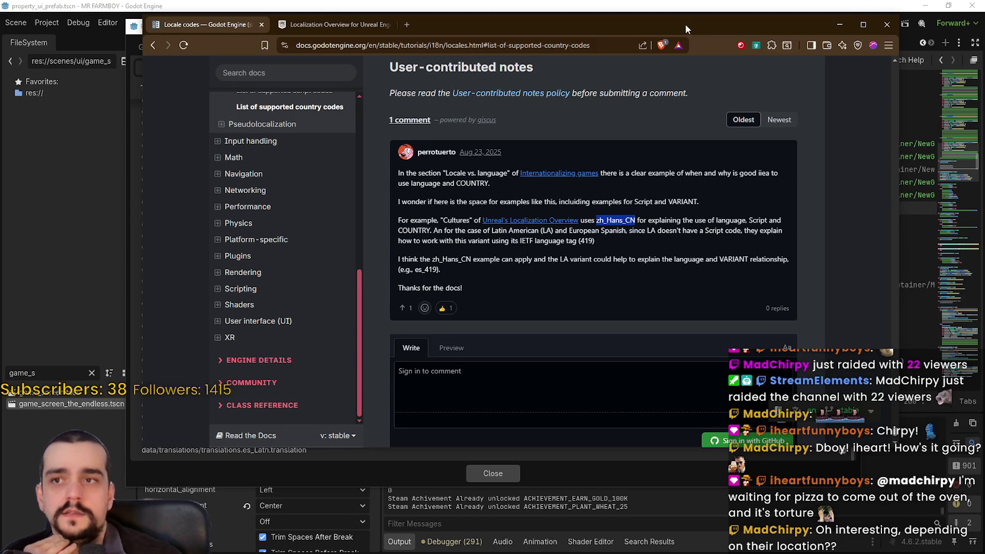
drag(685, 23, 688, 29)
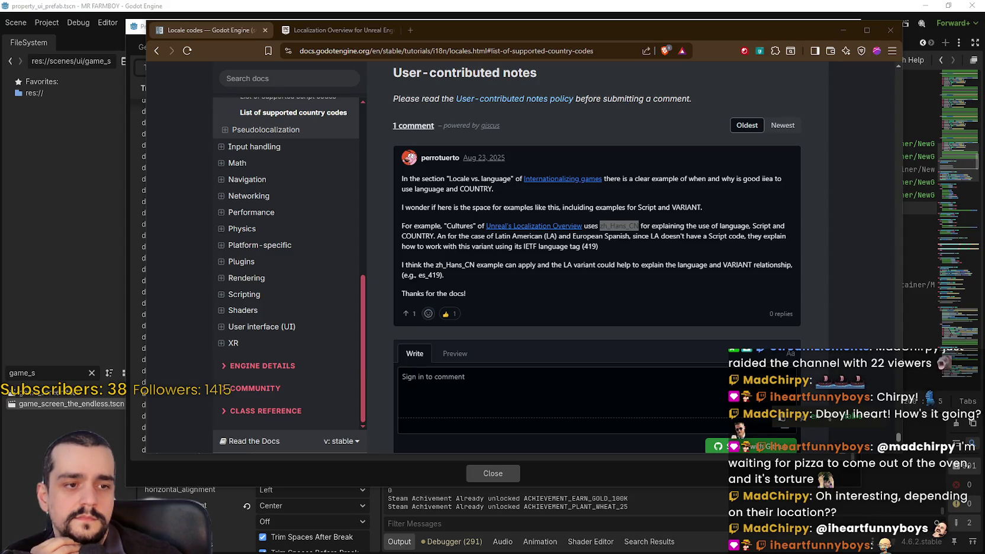
Bring the browser forward and show the full-size 'Game blocked by application control' image.
key(alt+Tab)
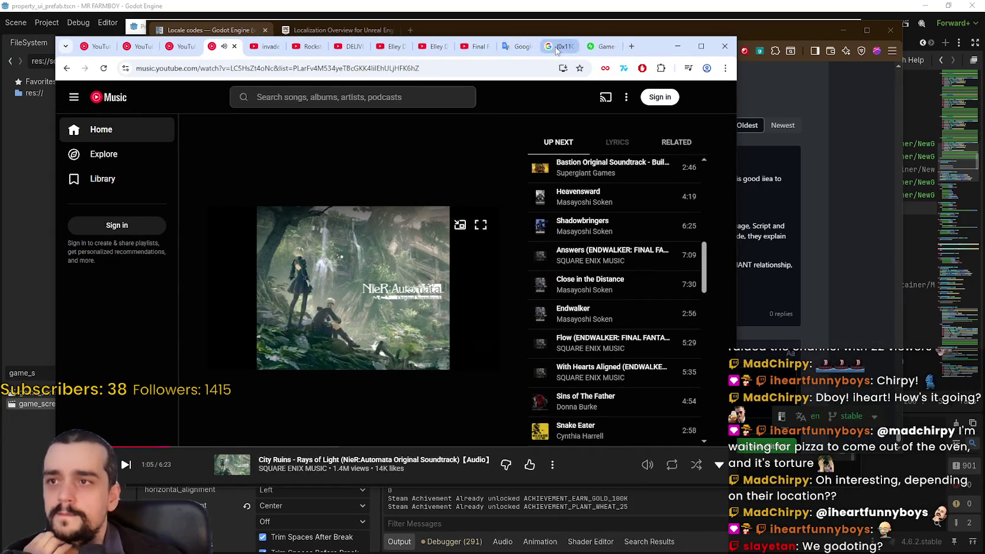
click(560, 47)
click(587, 53)
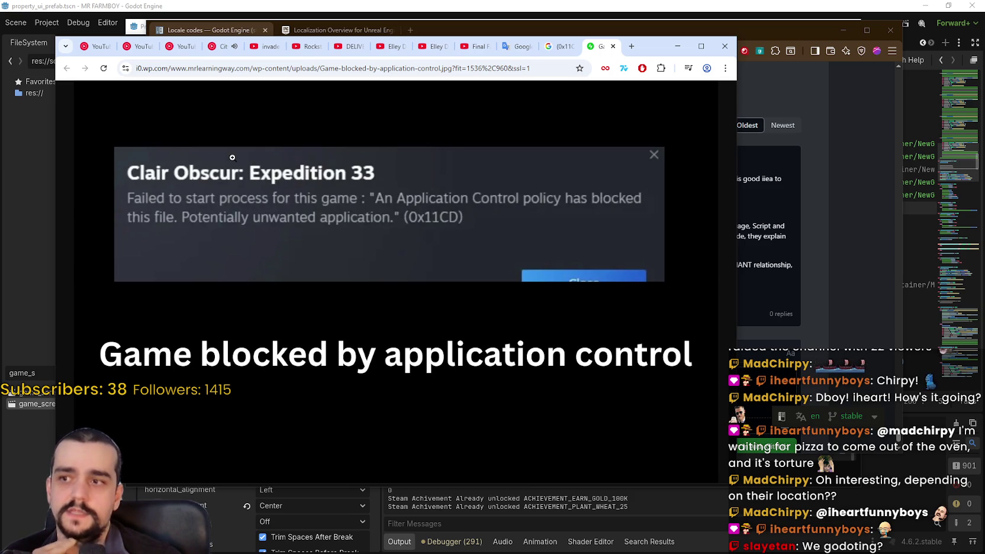
Read the Smart App Control fixes in the 0x11C7 error results, then minimize the browser.
click(560, 52)
scroll(144, 175, down, 1)
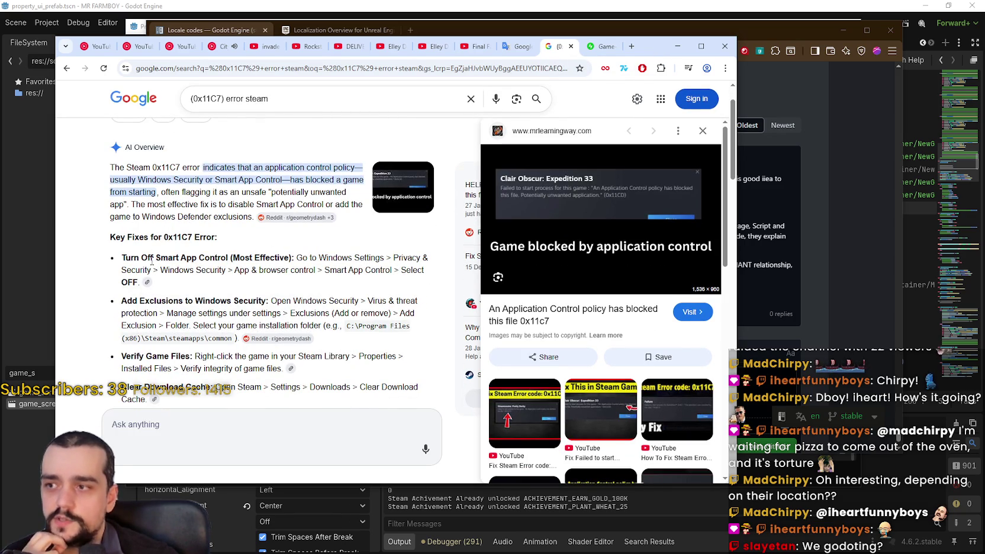
drag(160, 259, 232, 261)
scroll(207, 255, down, 3)
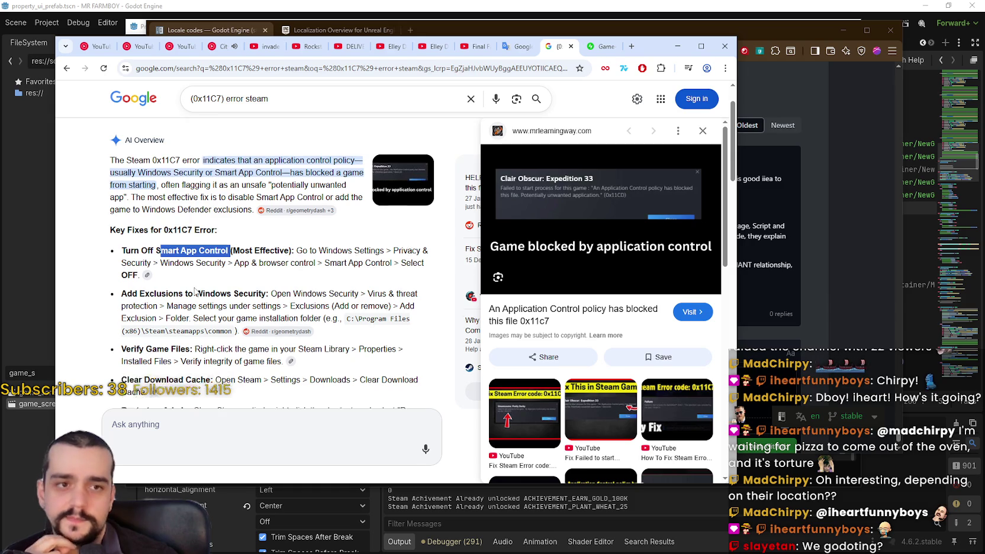
scroll(439, 269, up, 2)
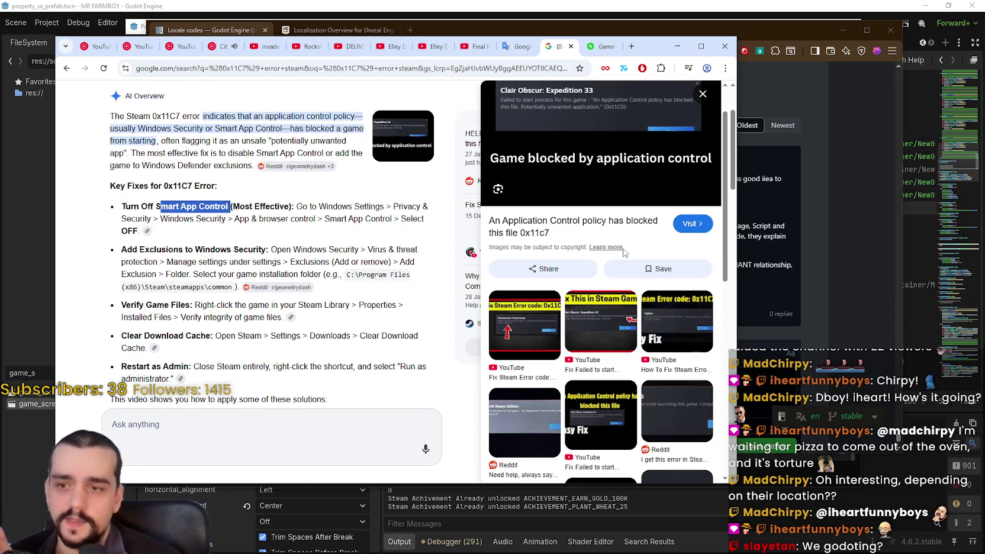
scroll(601, 281, down, 4)
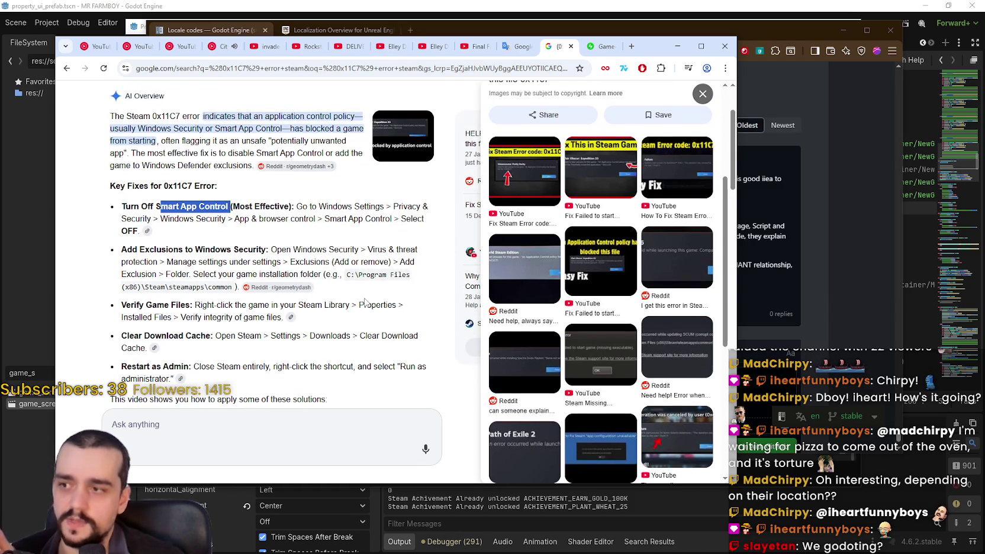
scroll(356, 326, up, 2)
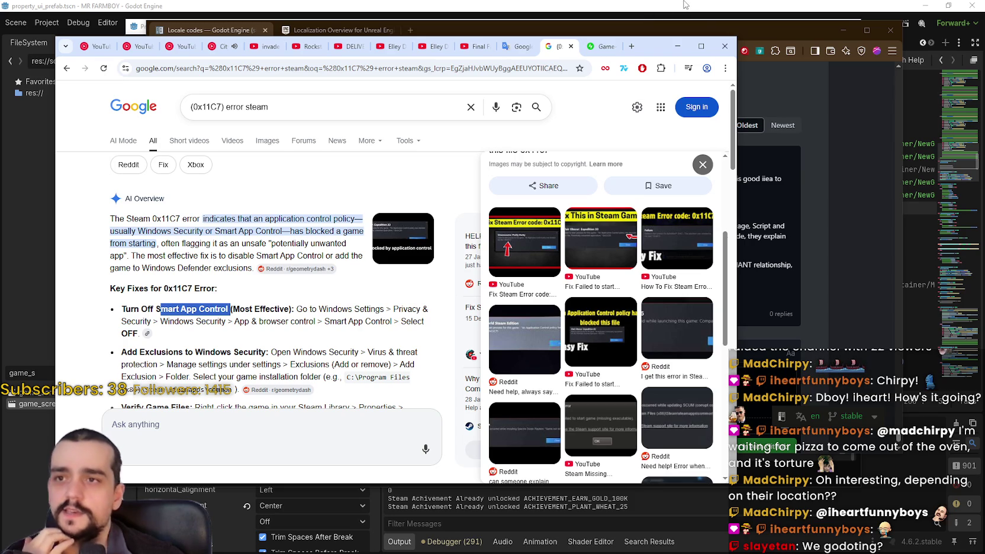
click(676, 48)
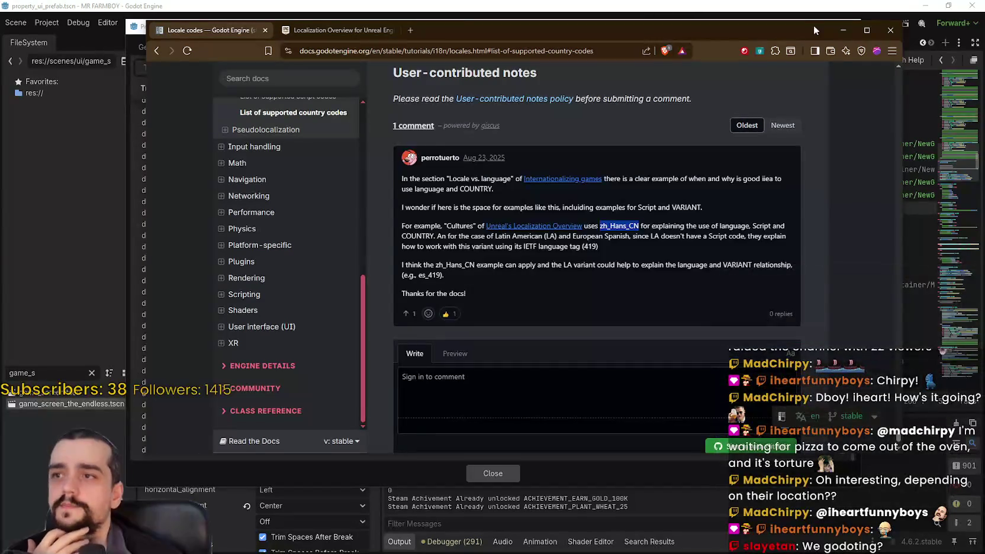
Minimize the docs browser and close Godot's Project Settings localization dialog.
click(814, 25)
click(849, 26)
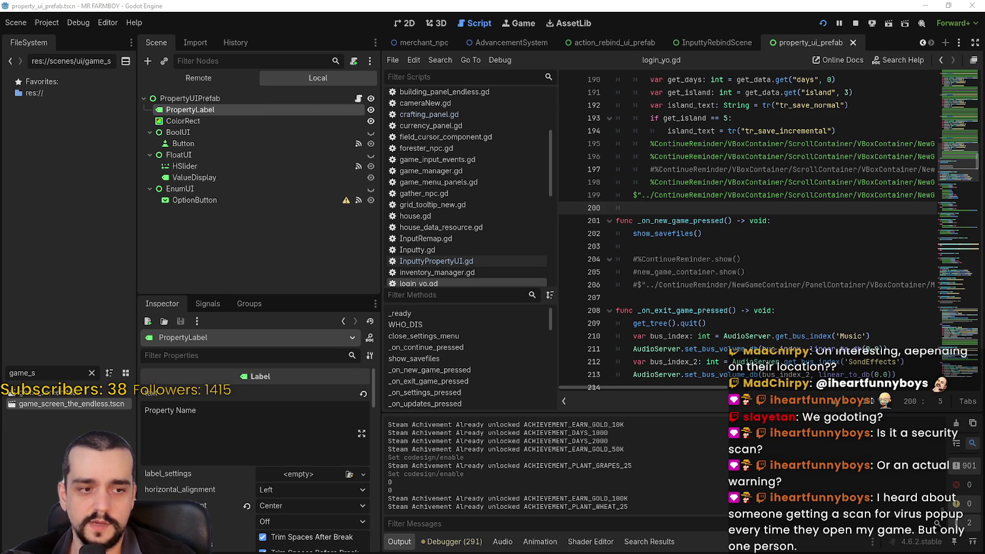
Switch to Chrome and view the full 'Game blocked by application control' image.
key(alt+Tab)
click(586, 48)
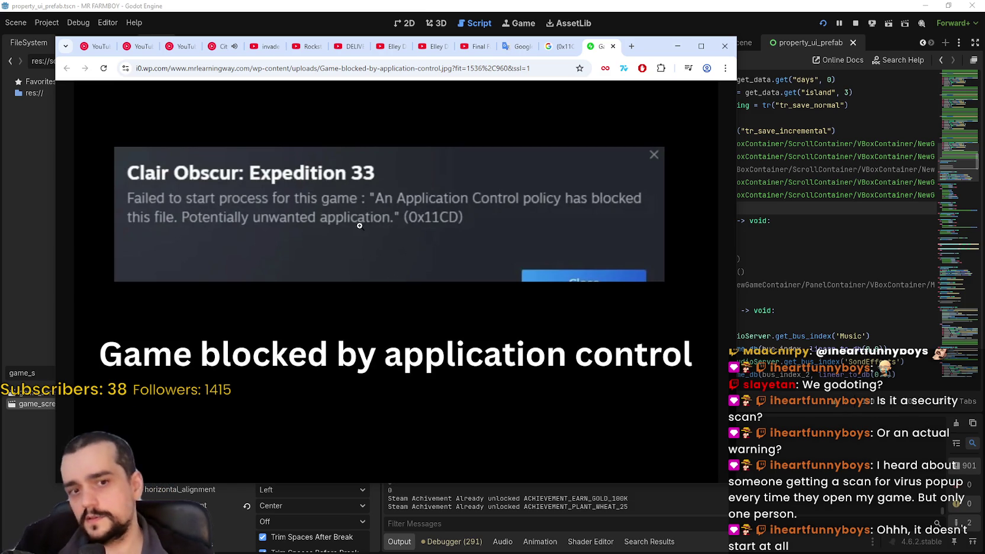
Go back to the '(0x11C7) error steam' search results tab.
click(550, 51)
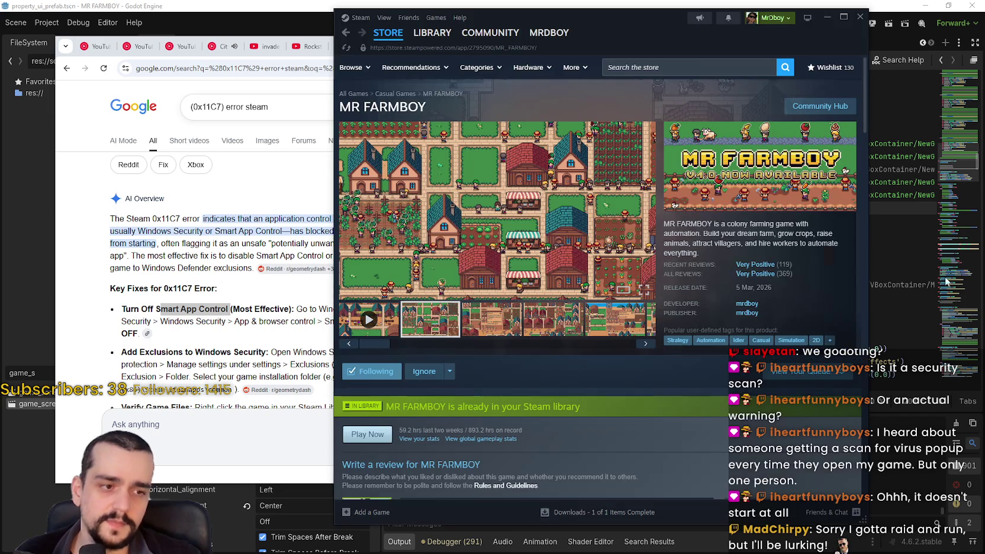
Scroll the 130-game Steam wishlist down to its footer, then drag back to the top.
drag(669, 42, 613, 47)
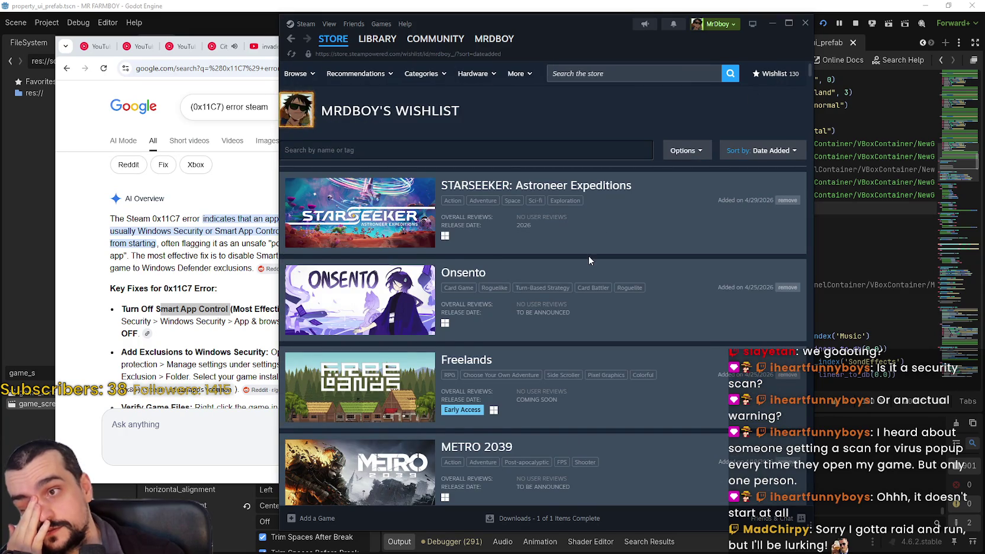
scroll(588, 257, down, 10)
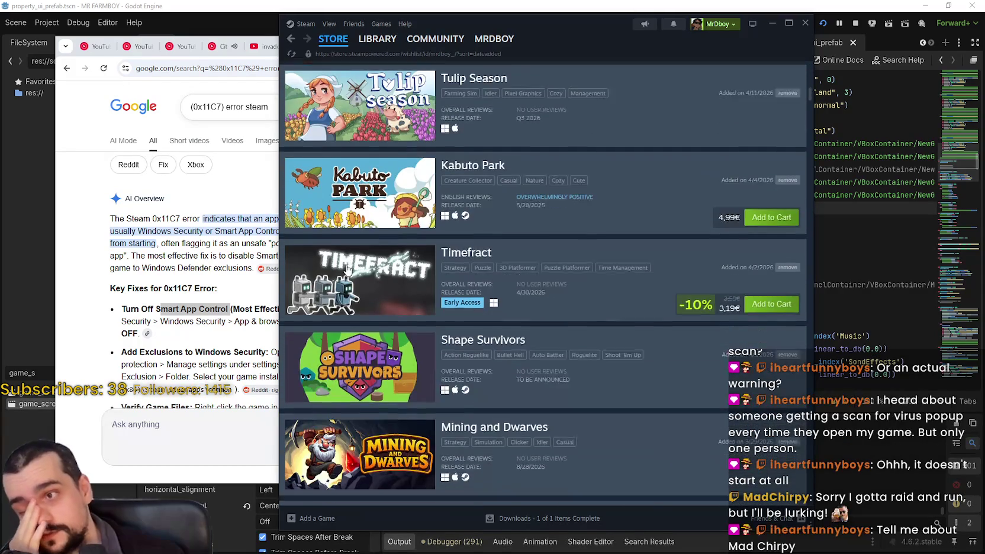
scroll(355, 277, down, 10)
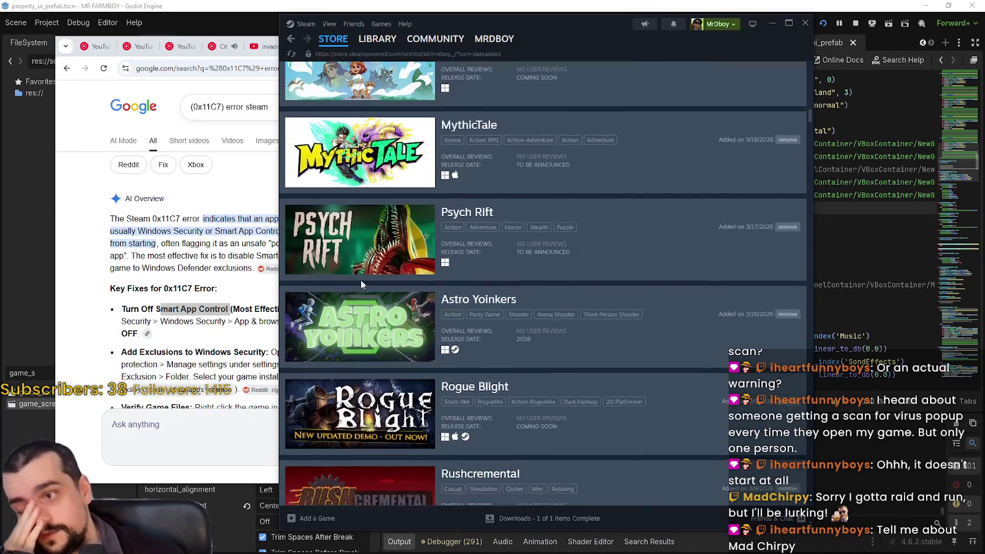
scroll(361, 285, down, 15)
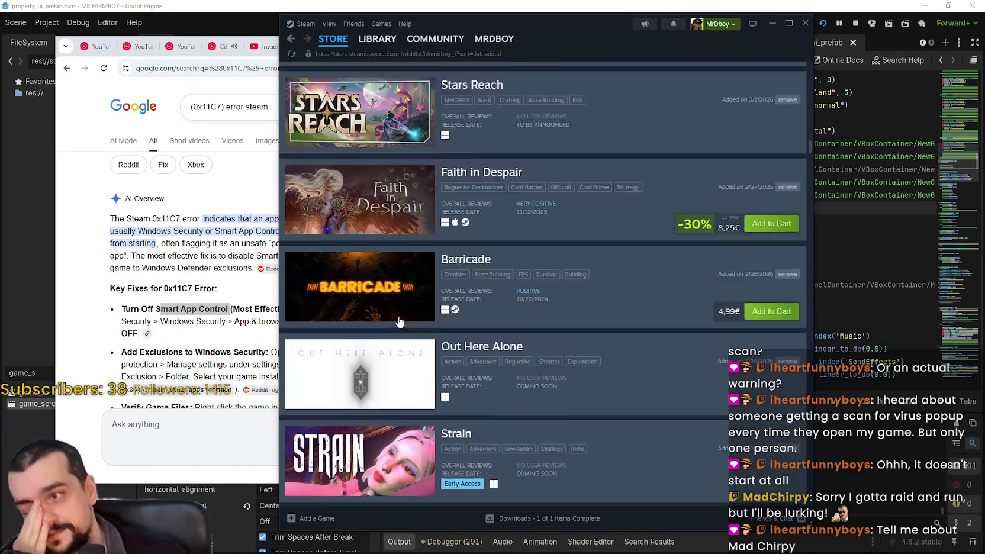
scroll(385, 302, down, 7)
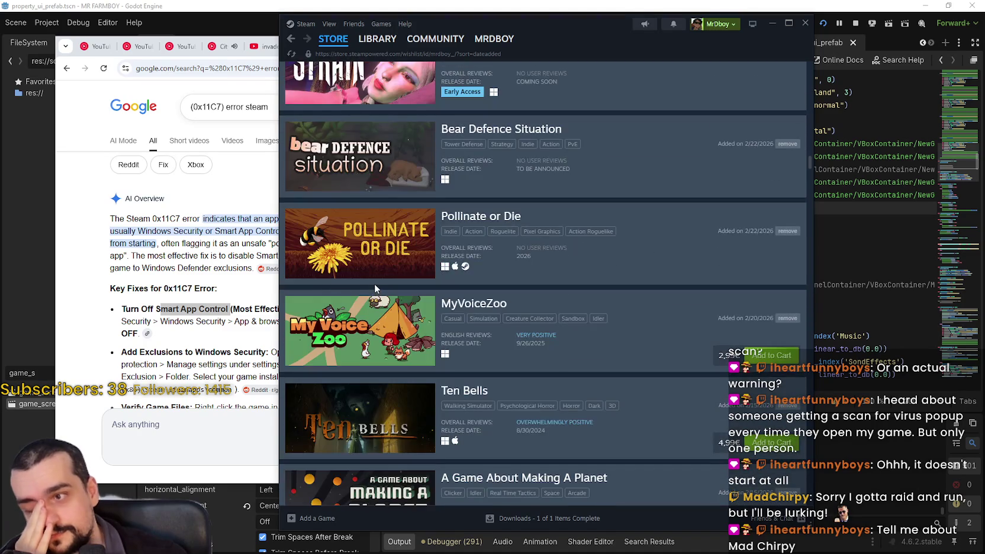
scroll(374, 283, down, 10)
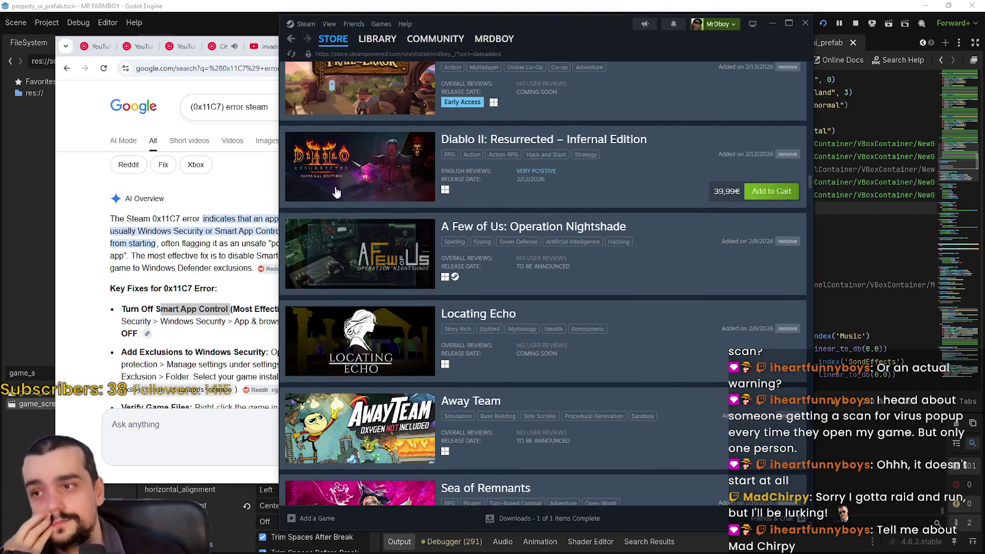
scroll(335, 193, up, 3)
scroll(367, 225, down, 7)
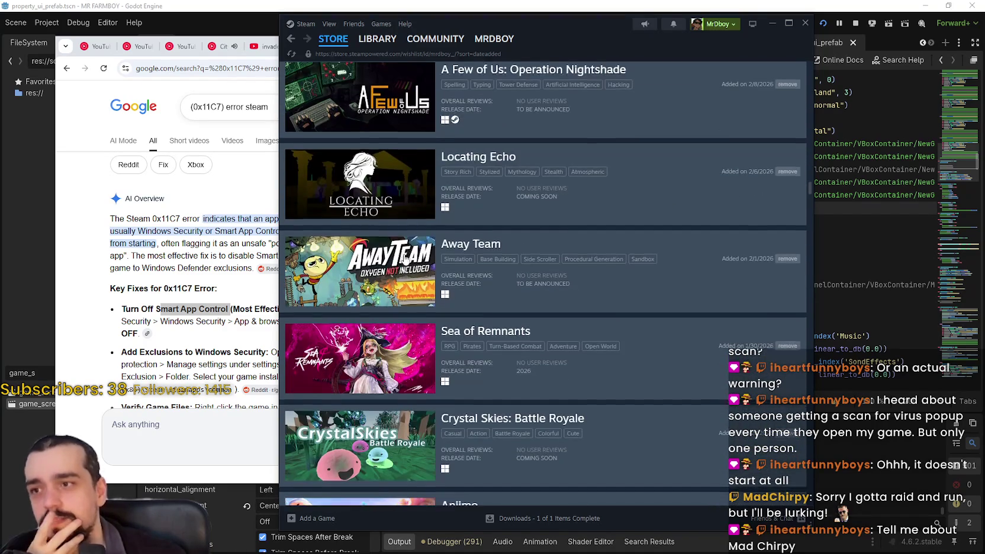
scroll(406, 259, down, 18)
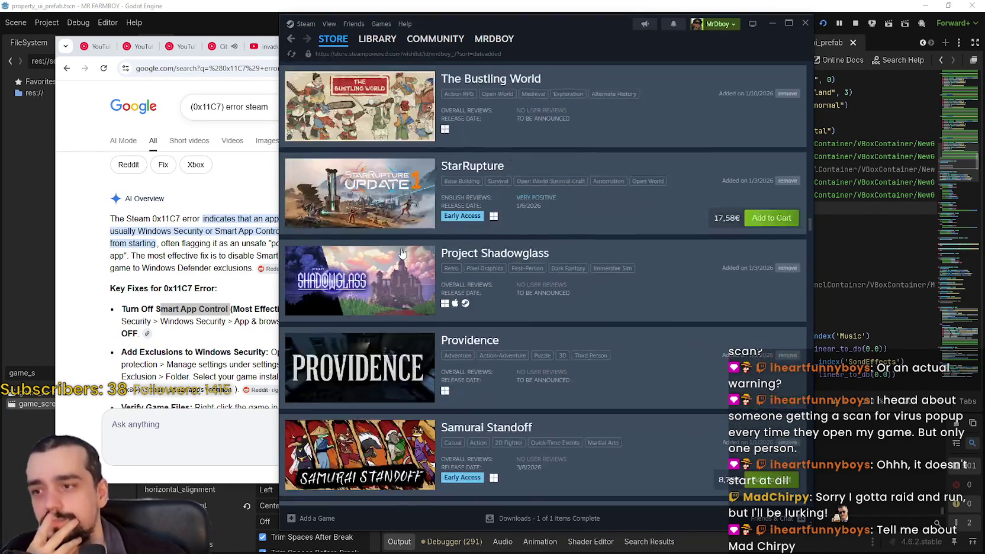
scroll(401, 252, down, 6)
scroll(401, 253, up, 5)
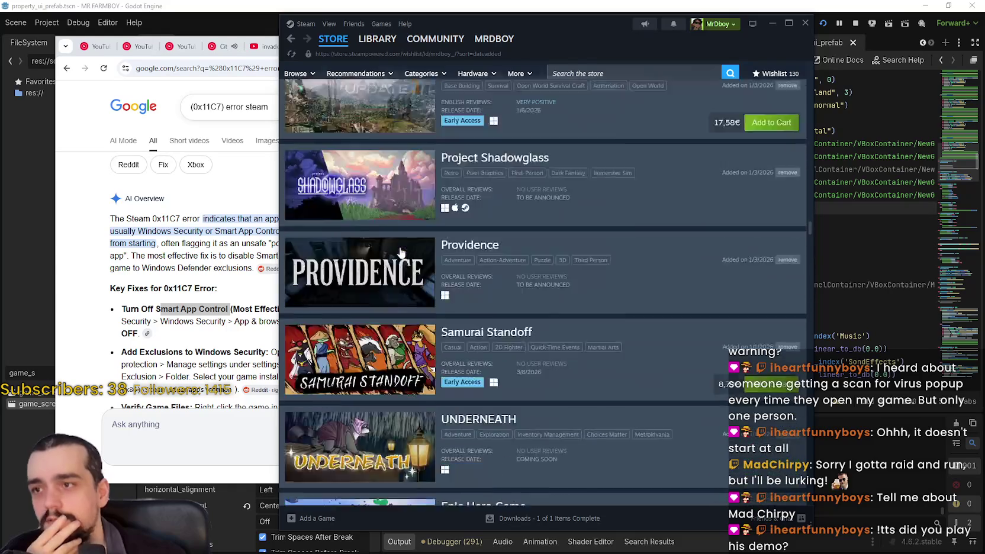
scroll(400, 253, down, 10)
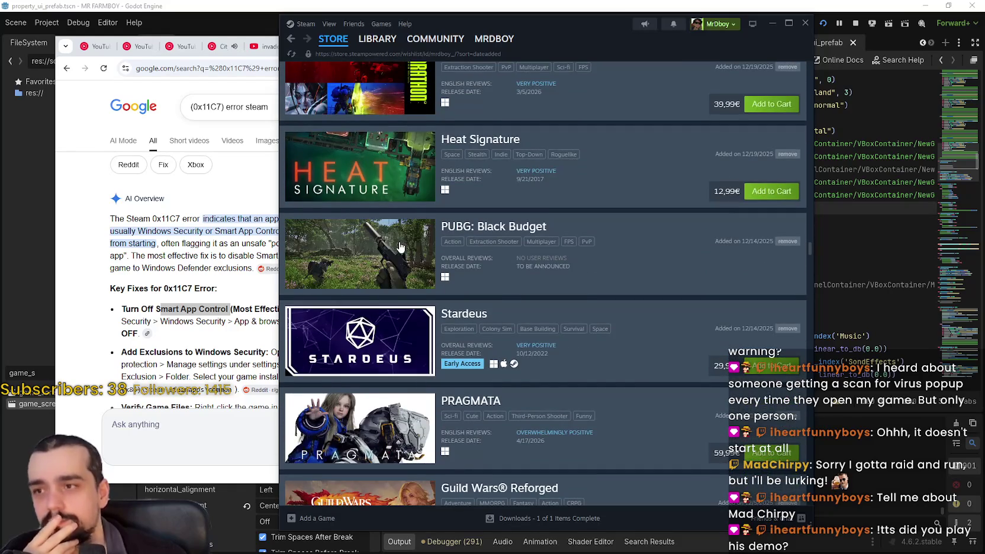
scroll(400, 246, down, 14)
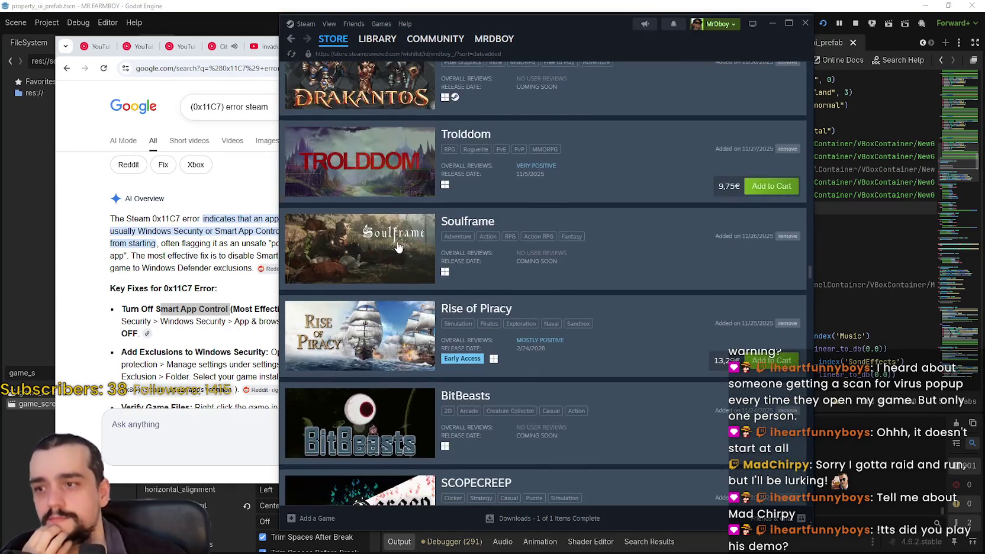
scroll(398, 247, down, 18)
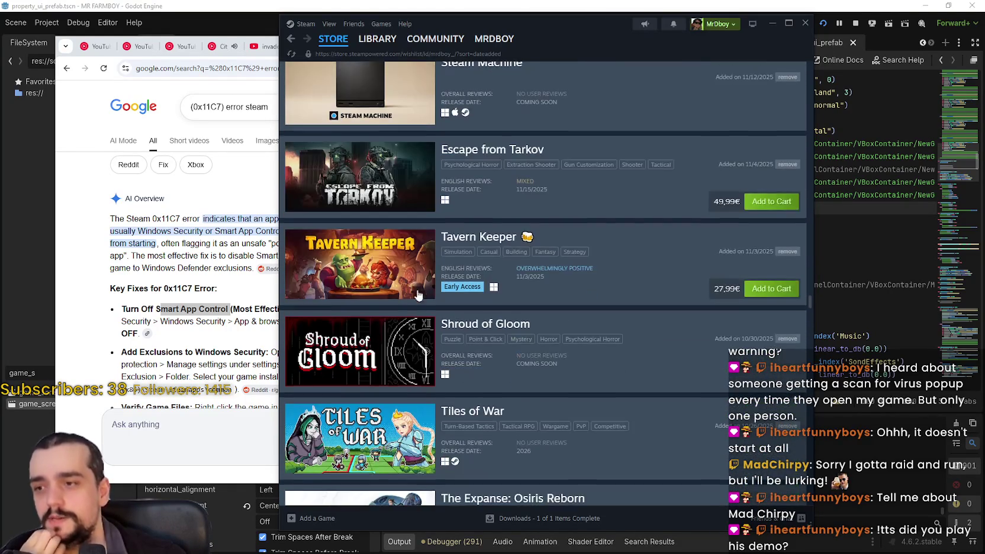
scroll(418, 295, down, 12)
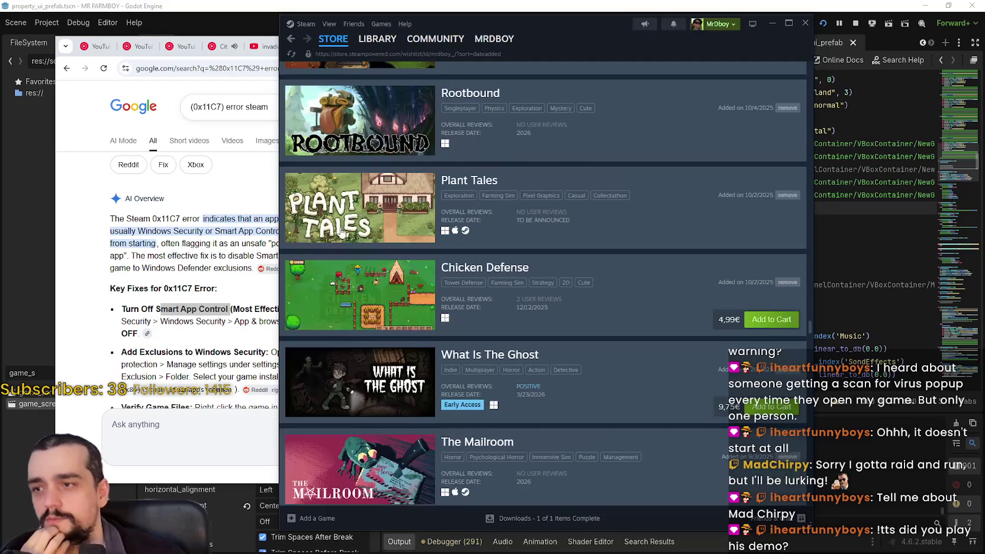
scroll(342, 234, down, 20)
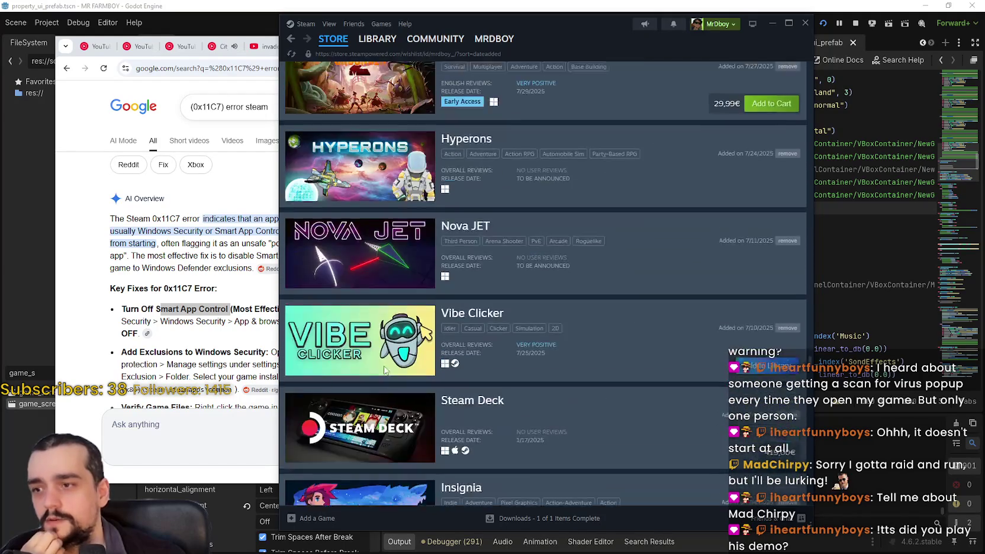
scroll(379, 358, down, 10)
scroll(370, 346, down, 2)
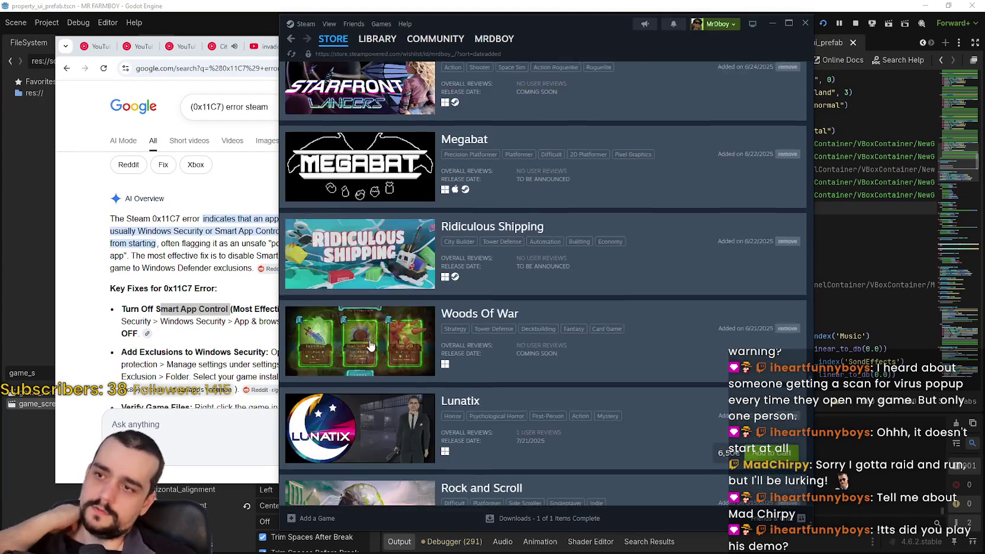
scroll(370, 345, down, 20)
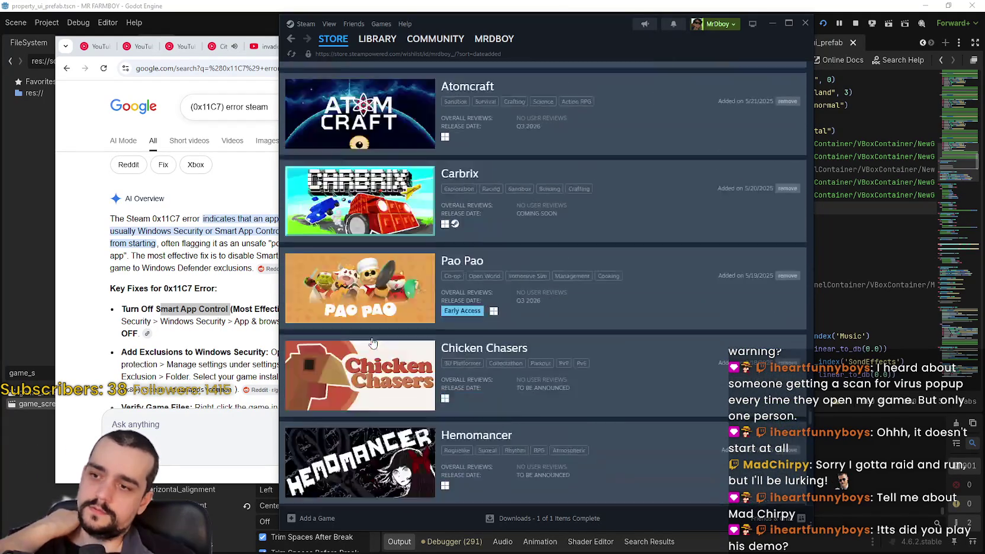
scroll(373, 343, down, 20)
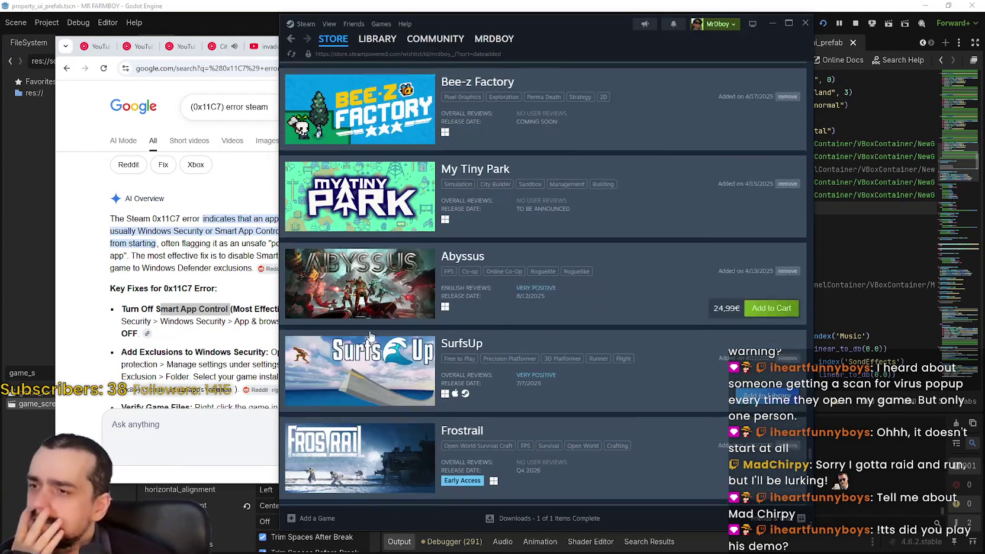
scroll(370, 336, down, 7)
scroll(372, 335, down, 5)
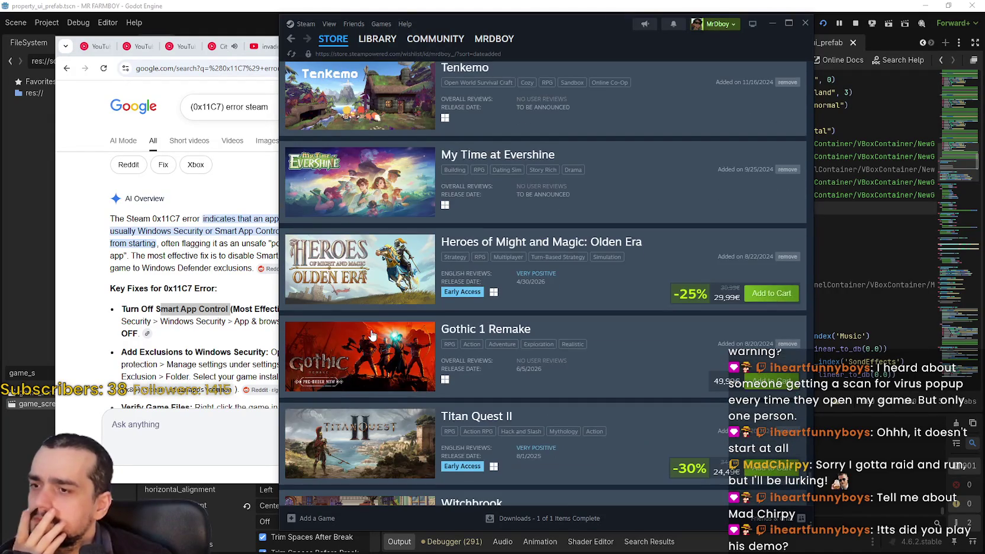
scroll(371, 335, down, 7)
scroll(372, 334, down, 4)
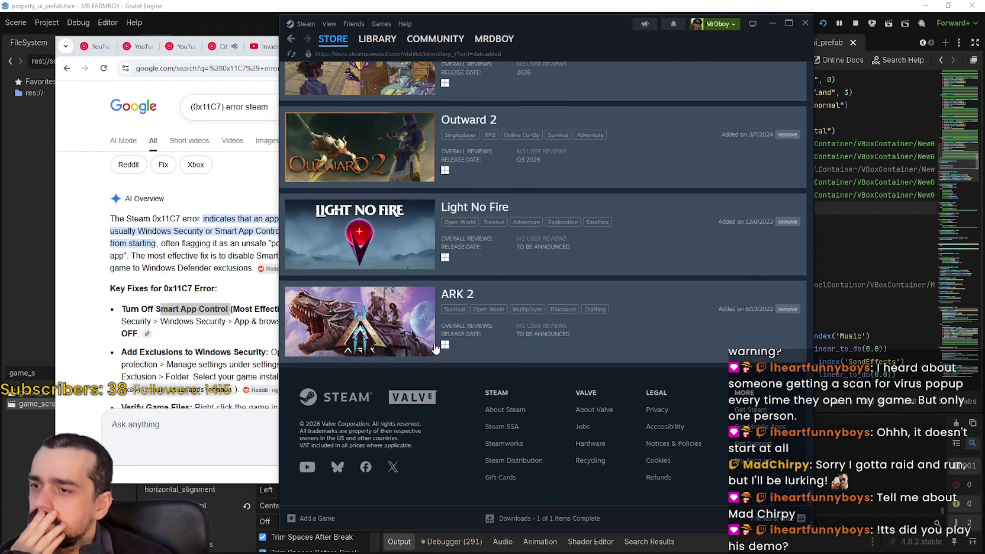
scroll(424, 105, up, 20)
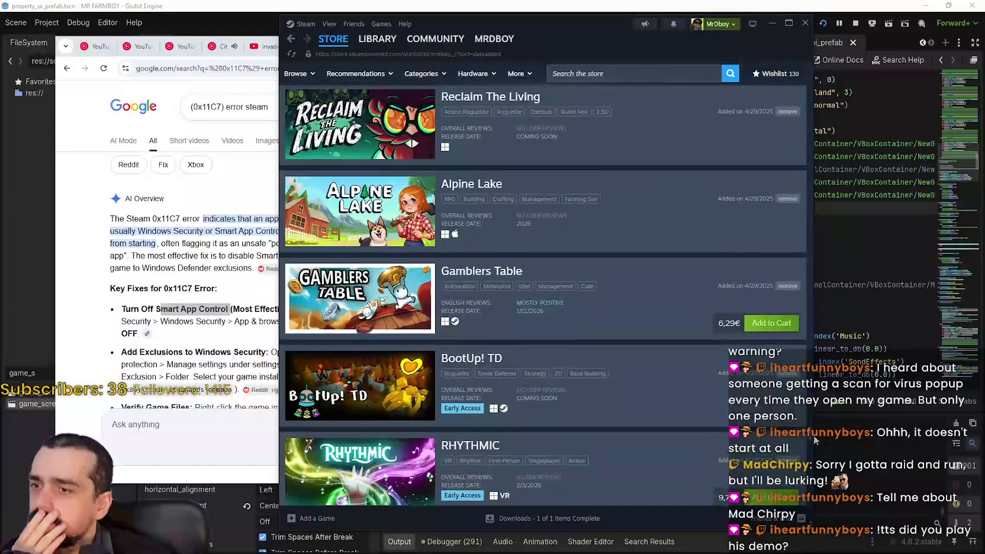
mouse_move(832, 364)
mouse_down()
mouse_move(834, 175)
mouse_move(852, 53)
mouse_up()
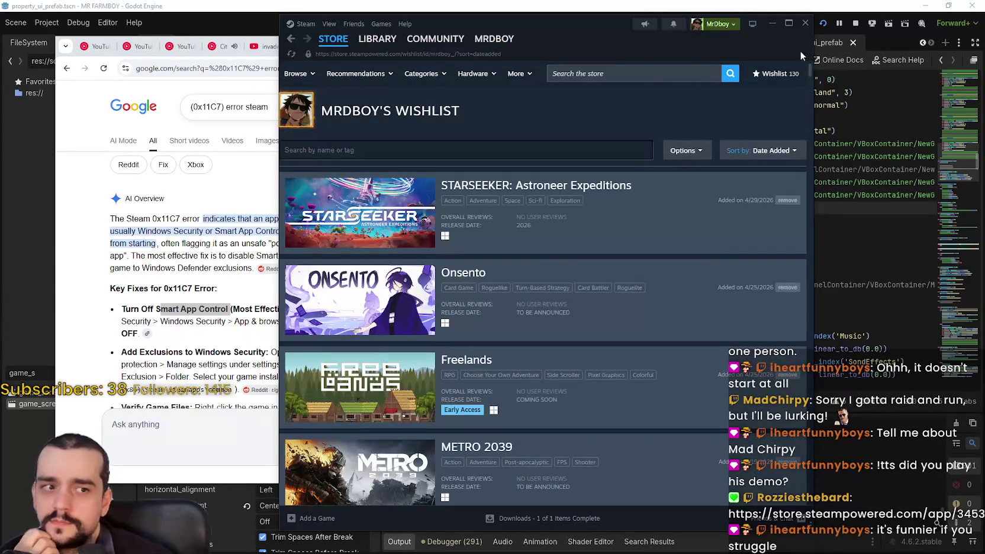
Filter the wishlist for 'shro' and open the Shroud of Gloom store page.
click(584, 150)
text(sho)
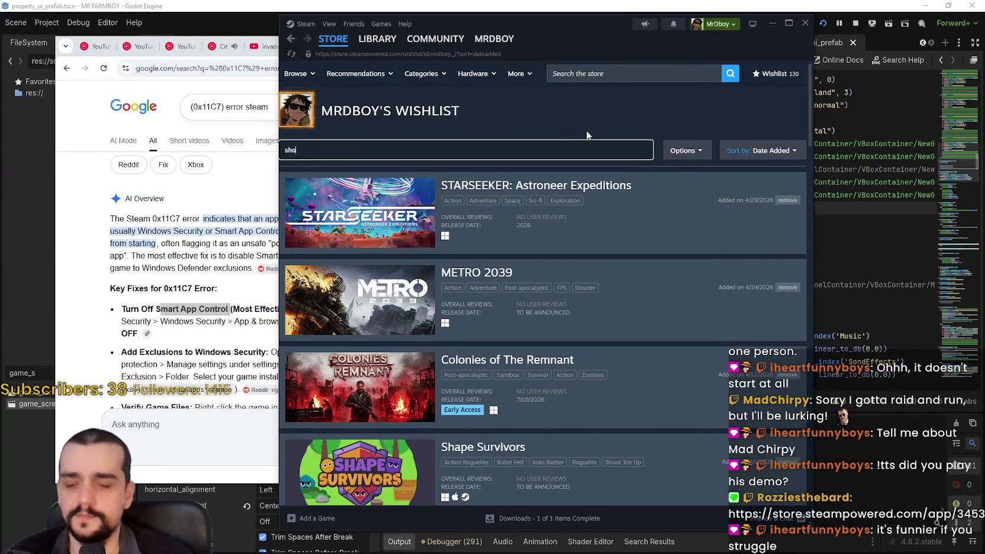
key(BackSpace)
text(rou)
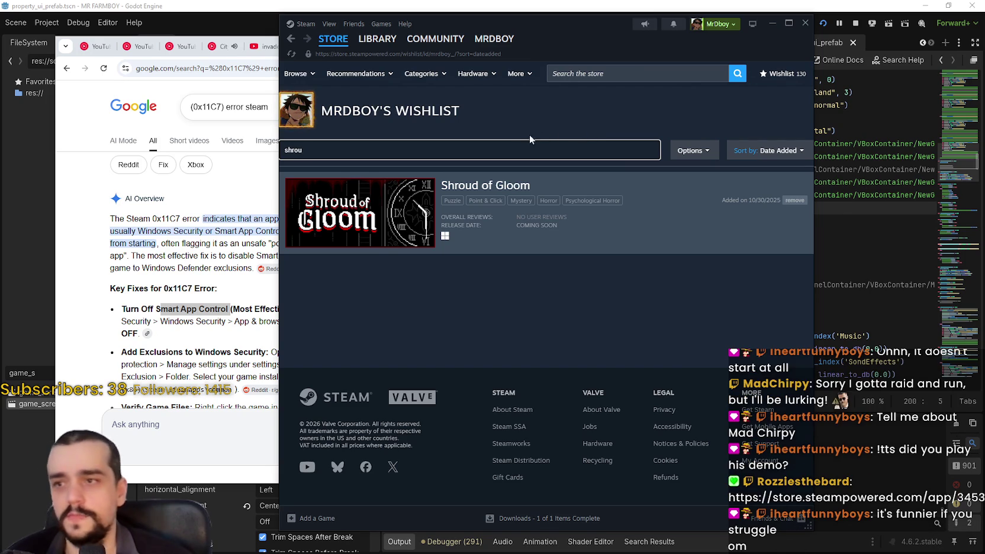
click(480, 186)
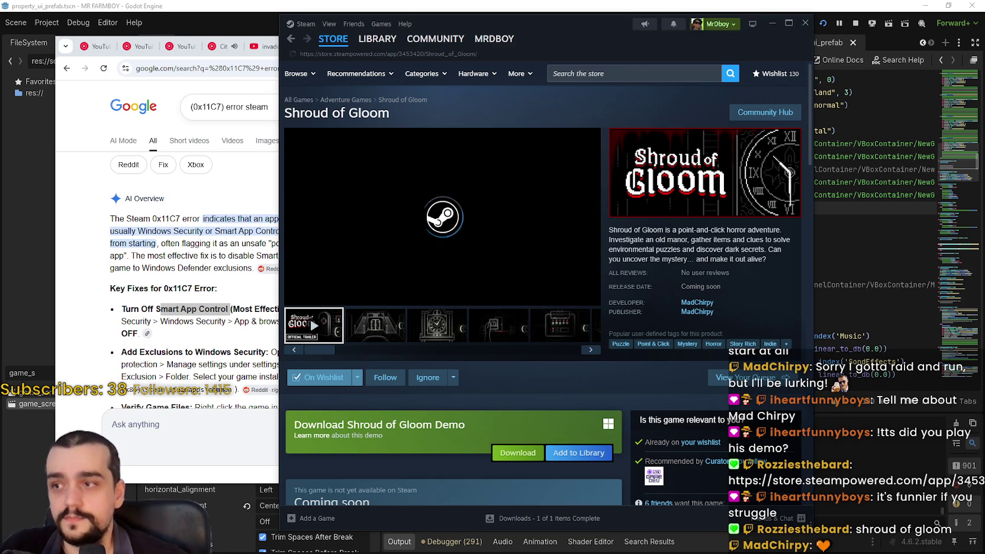
Minimize the browser, view Shroud of Gloom's screenshots and trailer, then enlarge the clock screenshot.
click(114, 122)
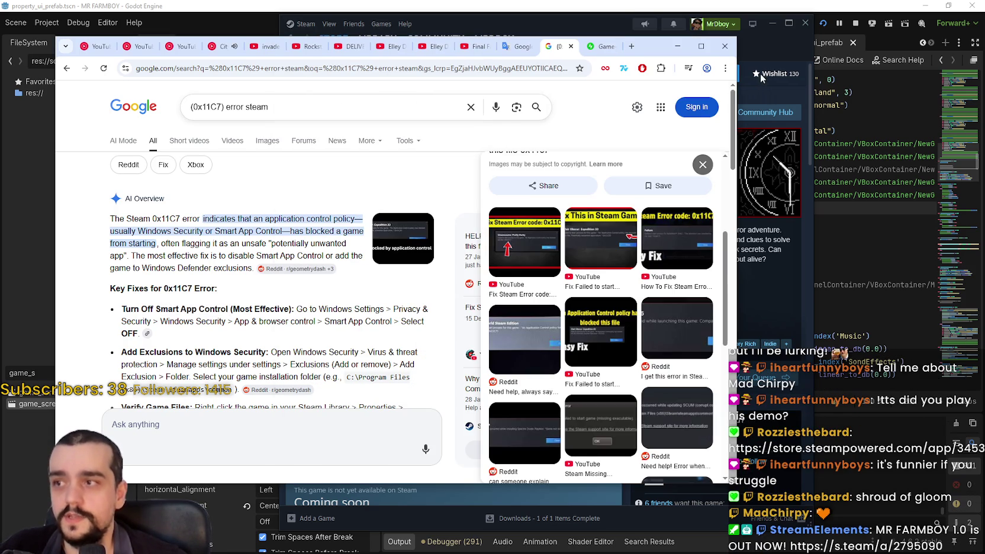
click(679, 46)
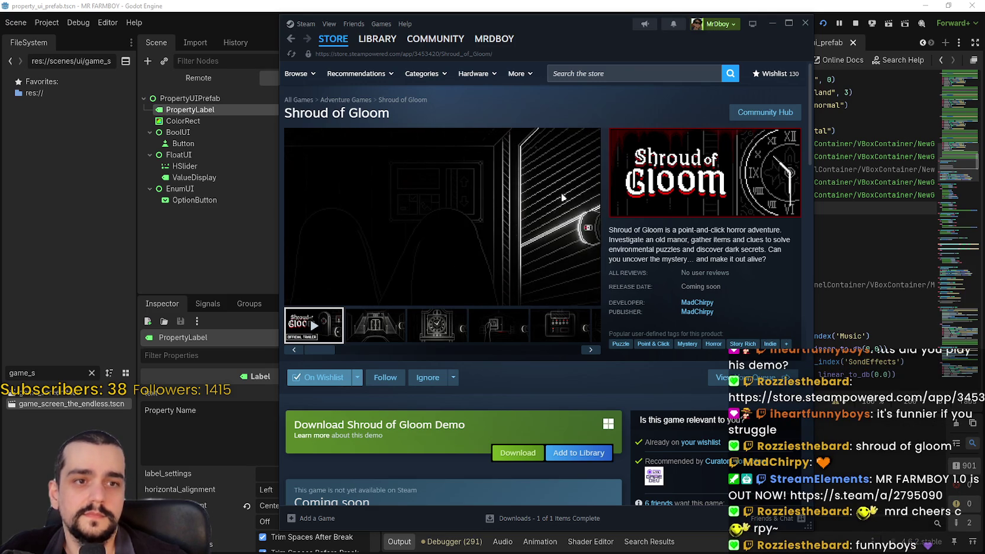
click(361, 330)
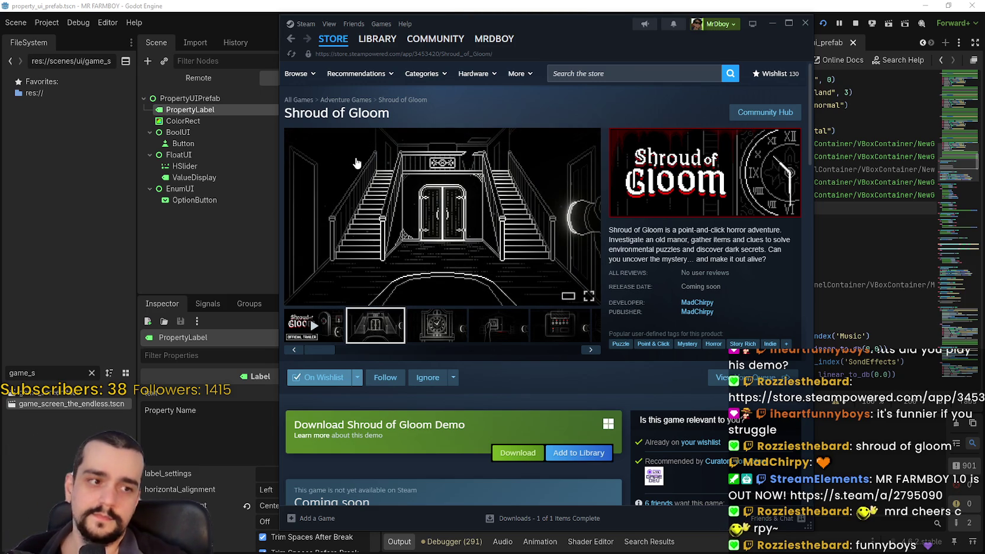
click(314, 325)
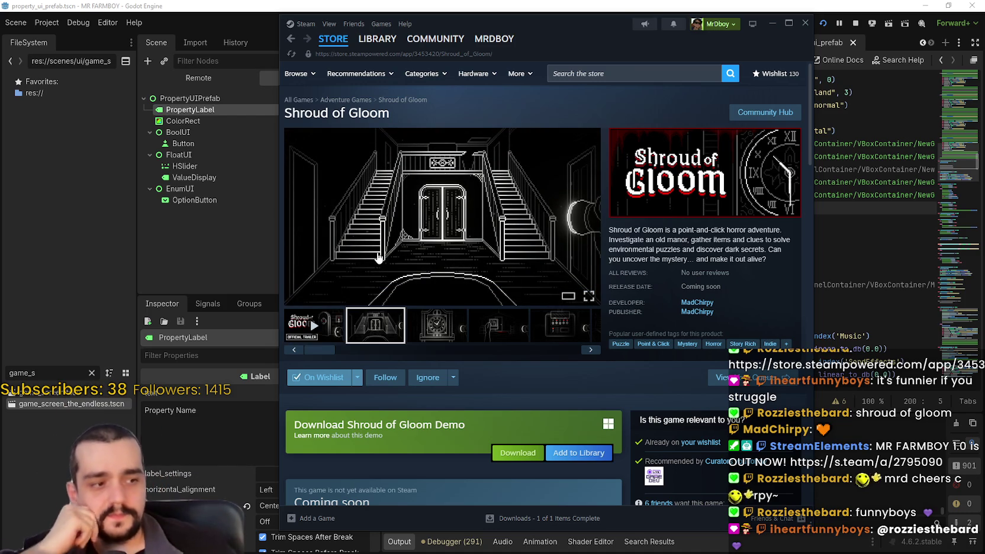
click(423, 320)
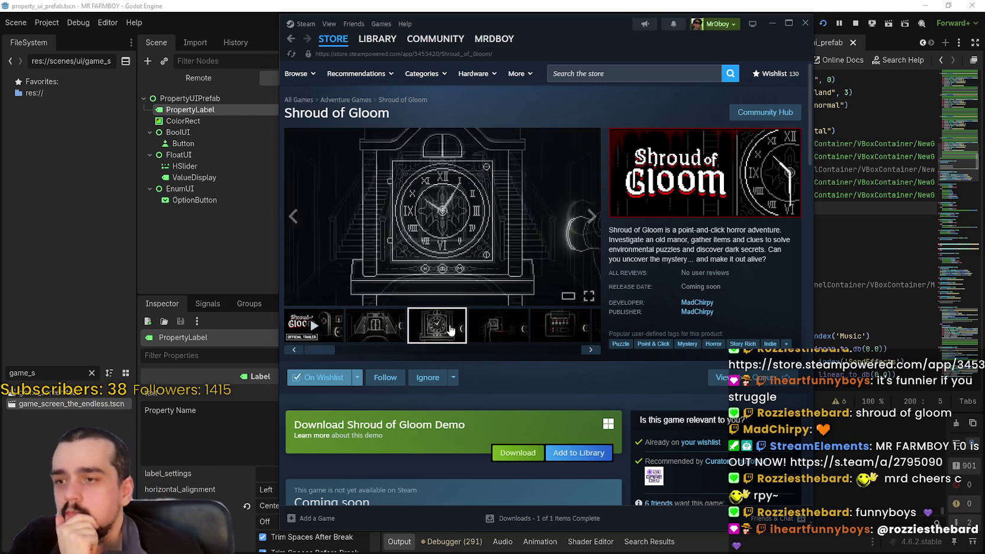
click(434, 234)
Page through the Shroud of Gloom screenshots in the viewer up to image 10 of 13.
click(780, 282)
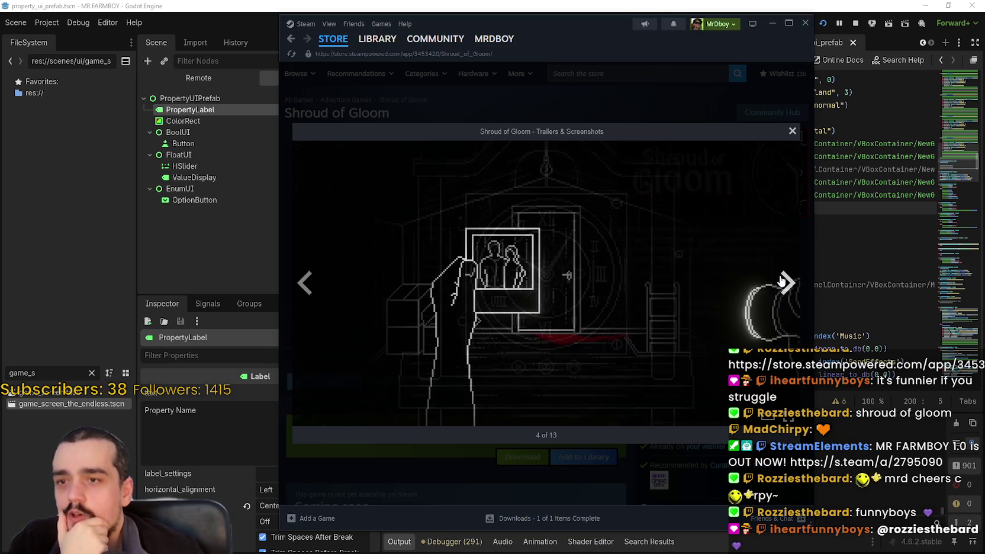
click(781, 282)
click(780, 282)
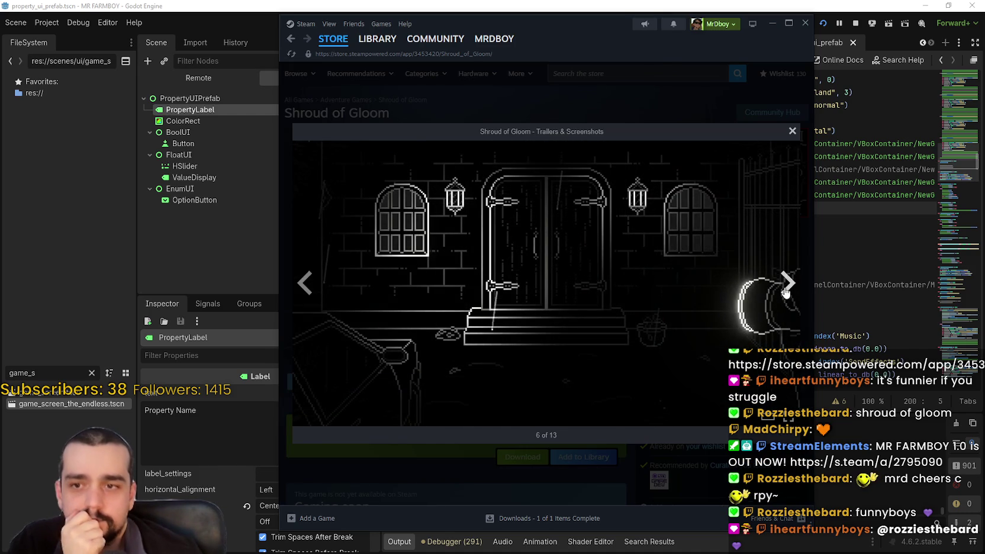
click(306, 278)
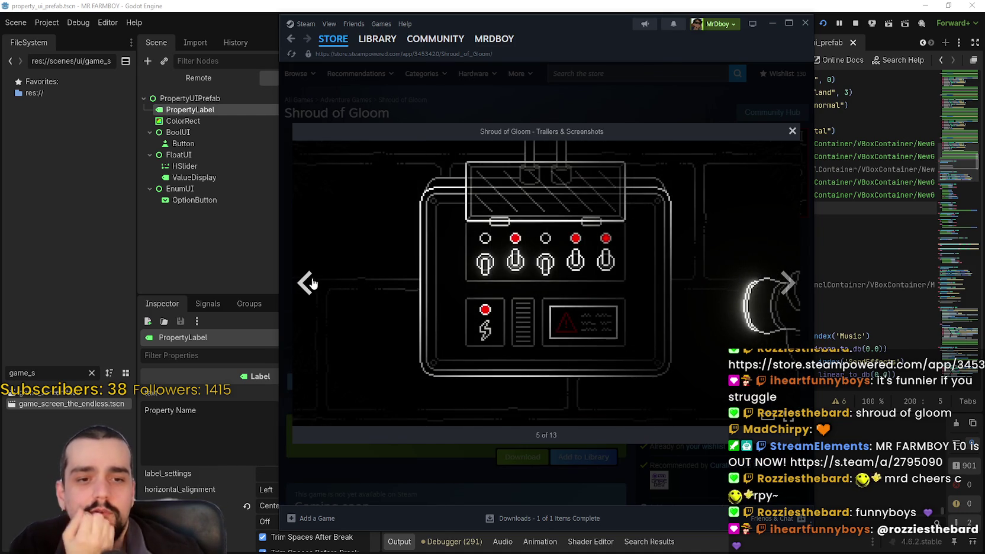
click(788, 287)
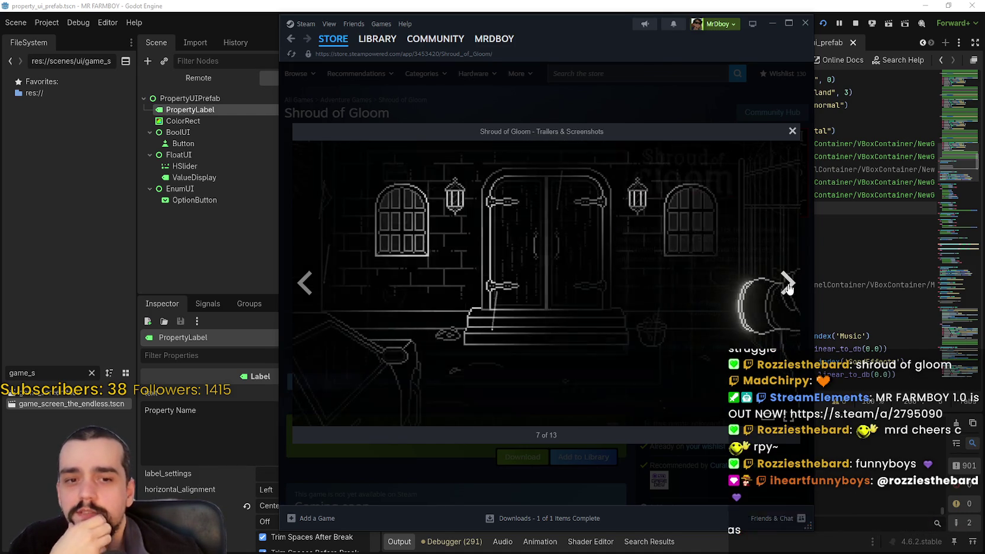
click(787, 289)
click(786, 293)
click(787, 293)
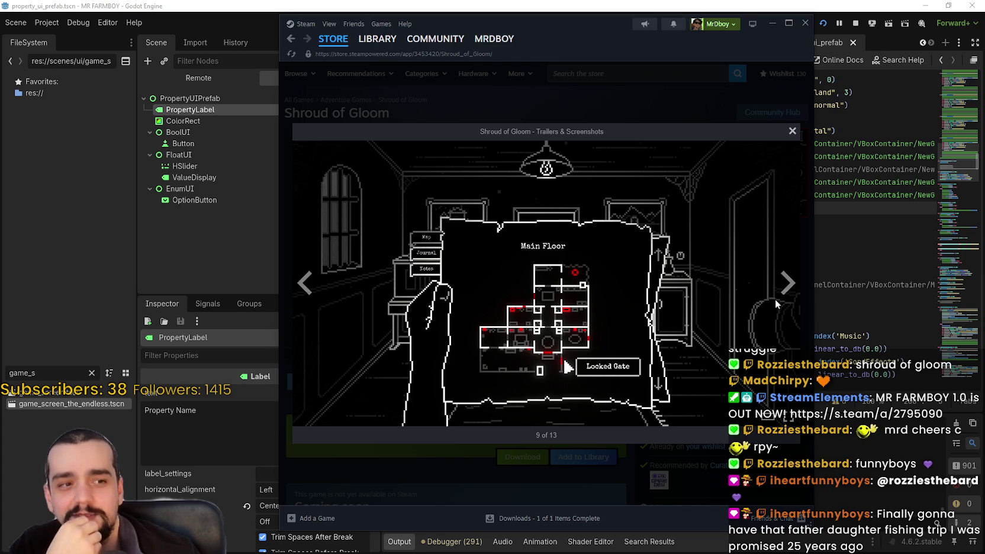
click(785, 290)
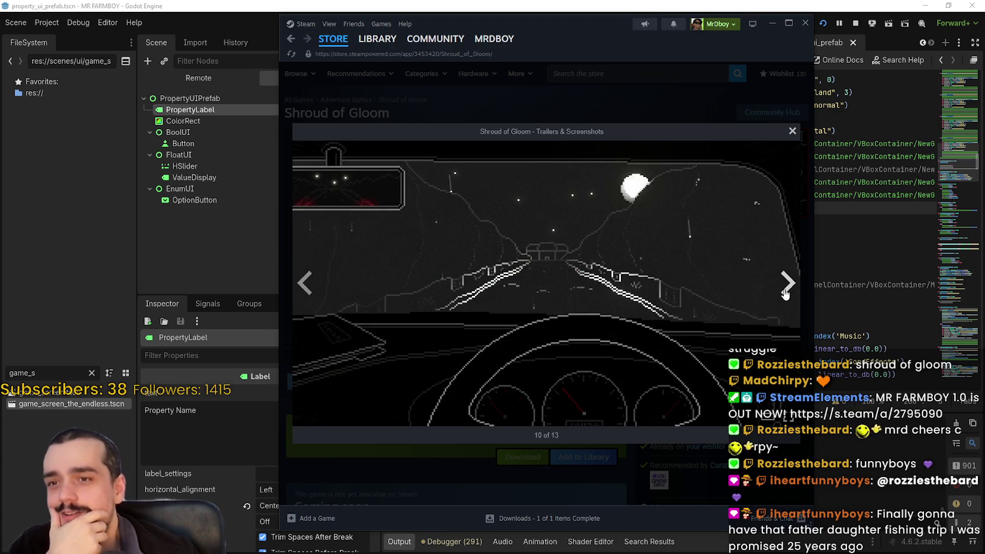
click(785, 290)
click(785, 290)
Close the viewer and step through the gallery to the room screenshot.
click(792, 131)
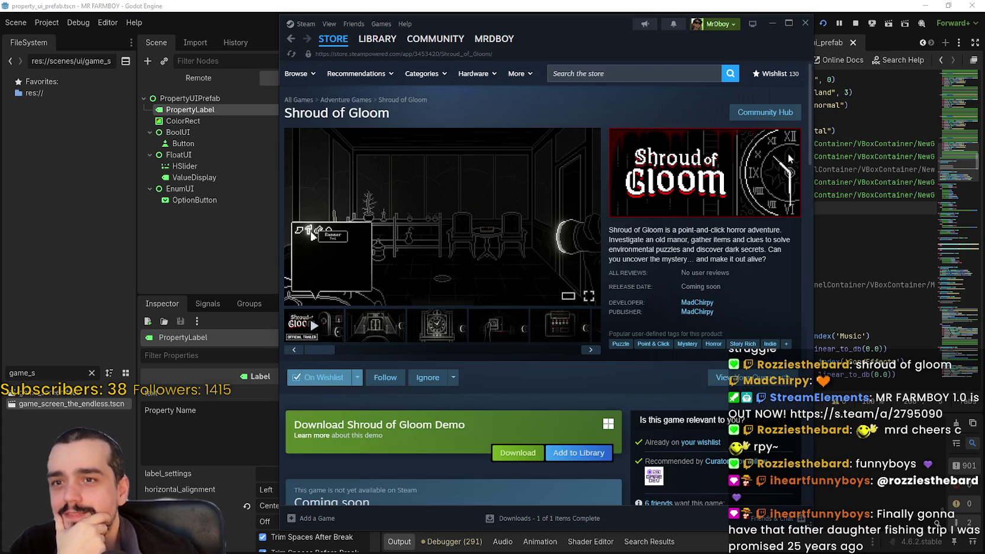
click(598, 327)
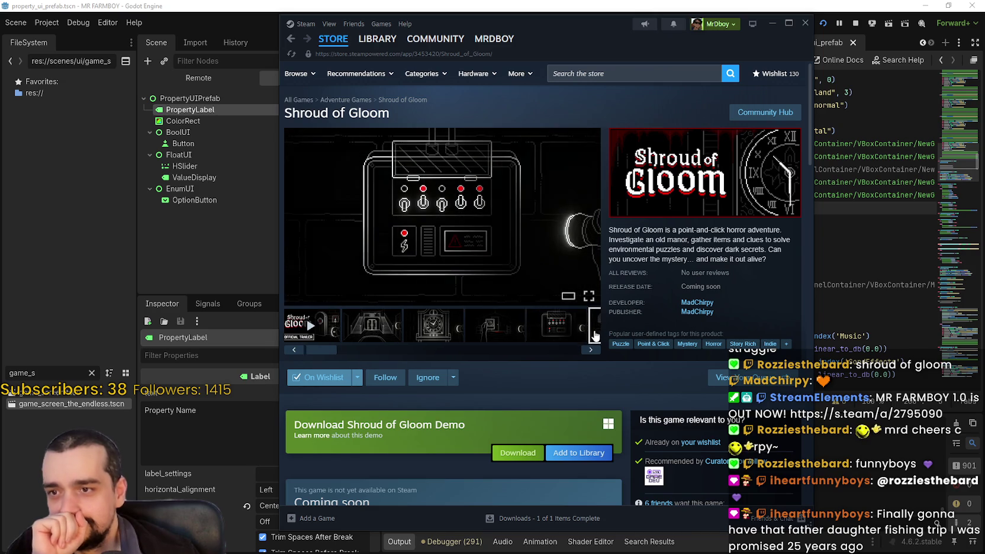
click(559, 325)
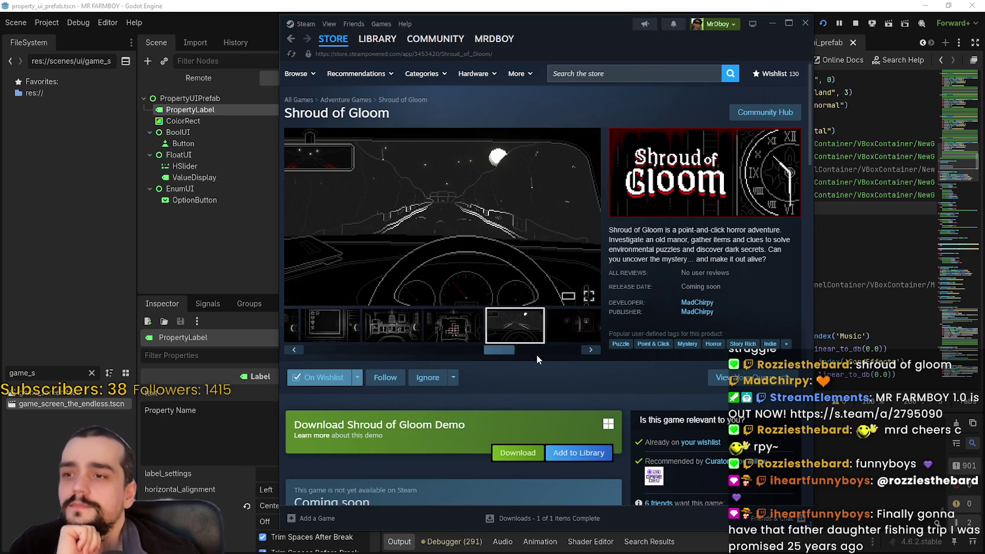
click(441, 327)
click(508, 327)
click(570, 332)
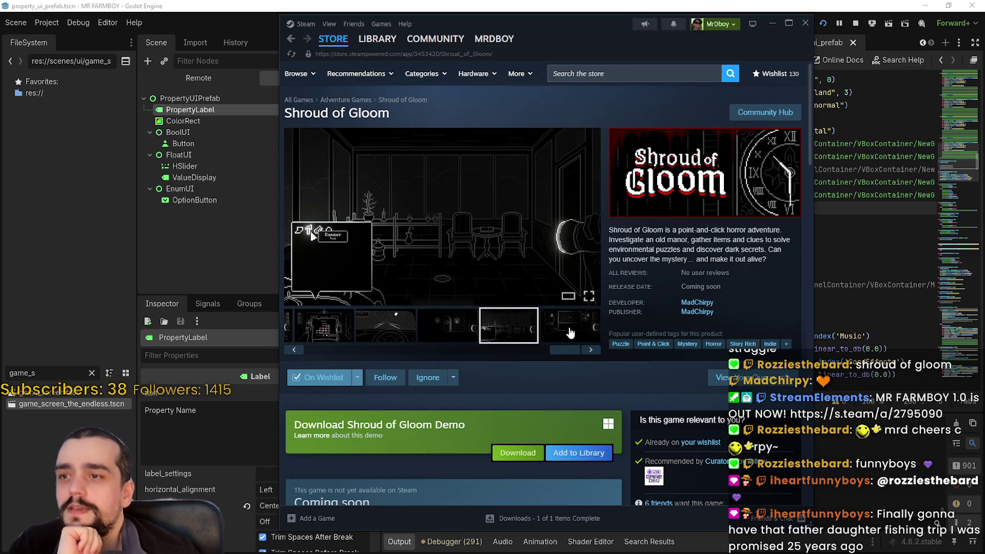
Scroll the store page, expand the full feature description, and reshow the room screenshot.
scroll(537, 359, down, 5)
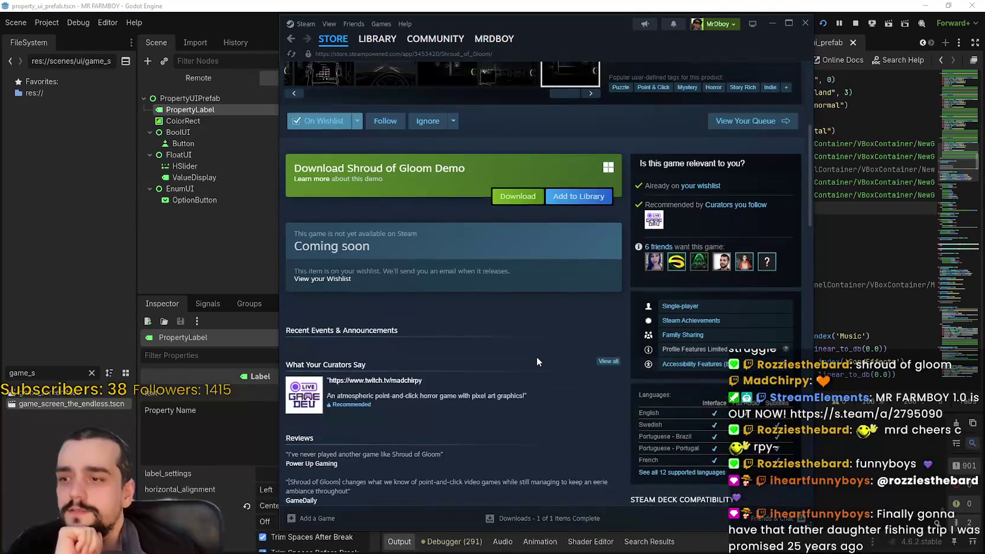
scroll(530, 356, up, 5)
scroll(549, 418, down, 5)
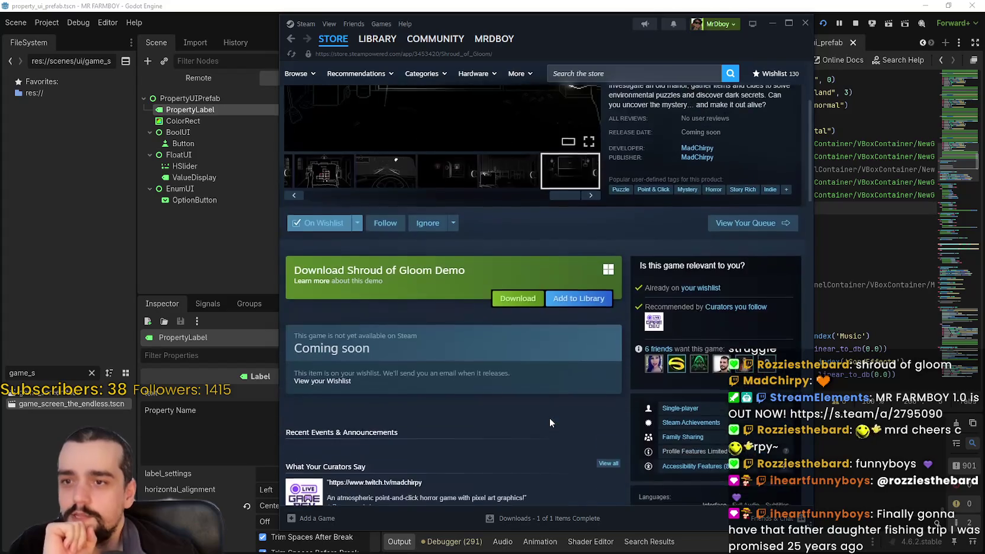
scroll(544, 405, down, 9)
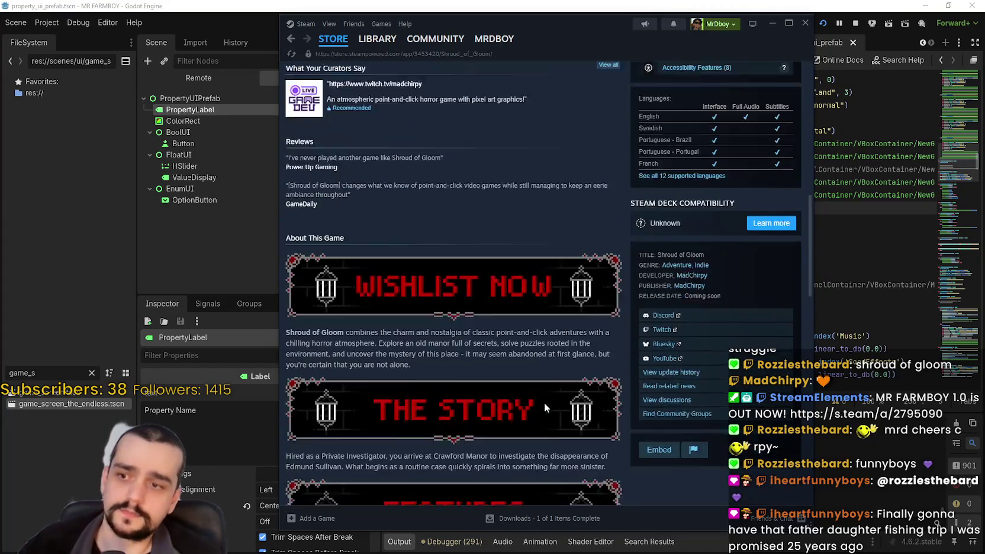
scroll(547, 398, down, 3)
click(480, 287)
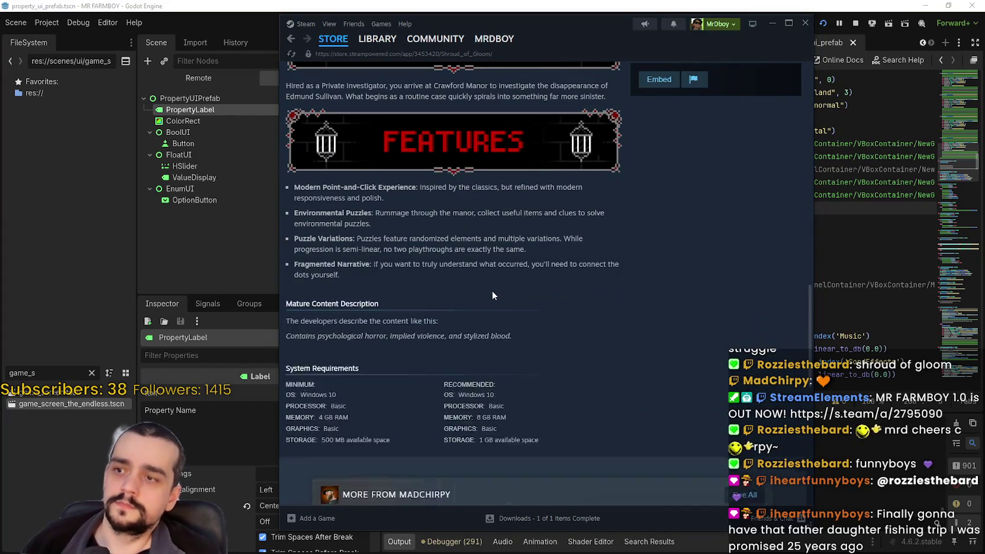
scroll(675, 318, down, 7)
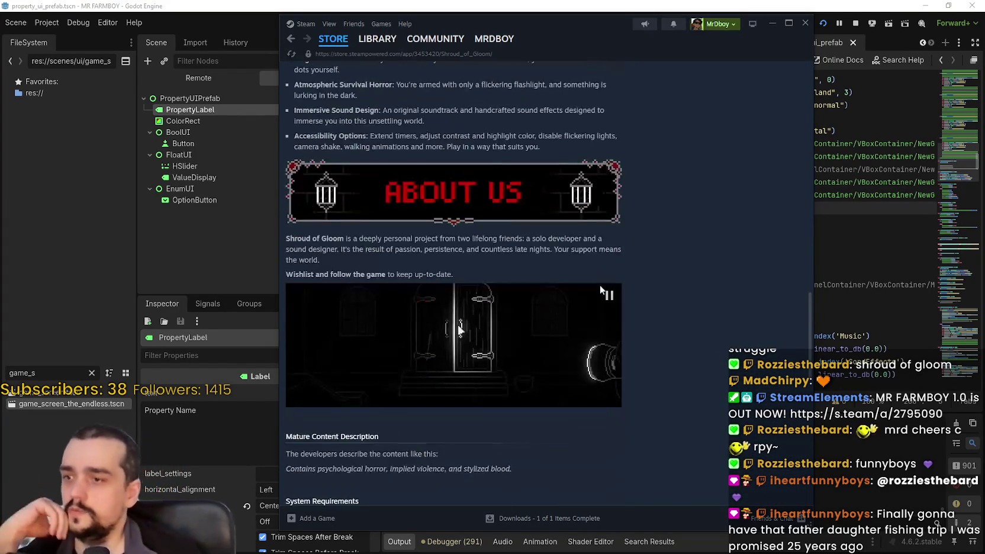
scroll(664, 311, up, 20)
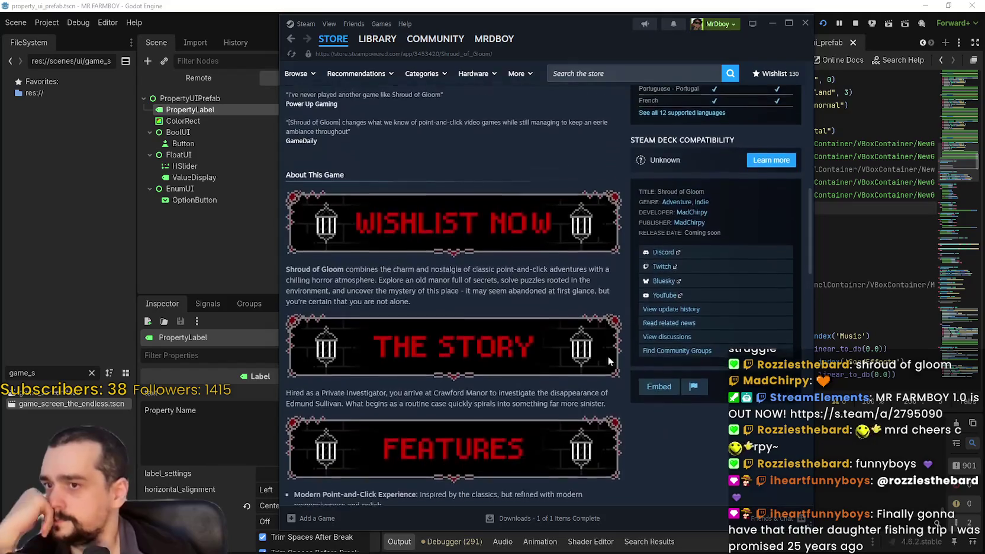
scroll(593, 367, up, 4)
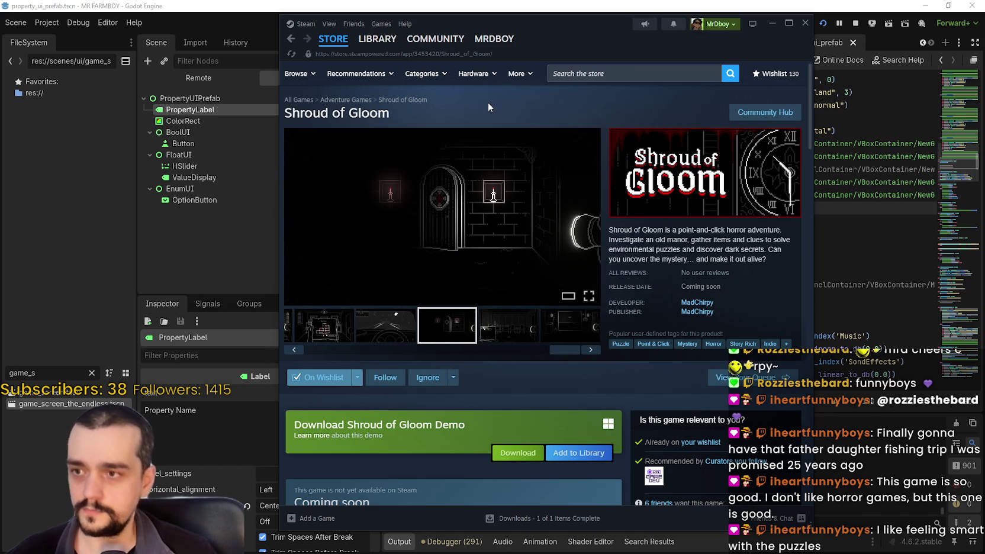
click(509, 323)
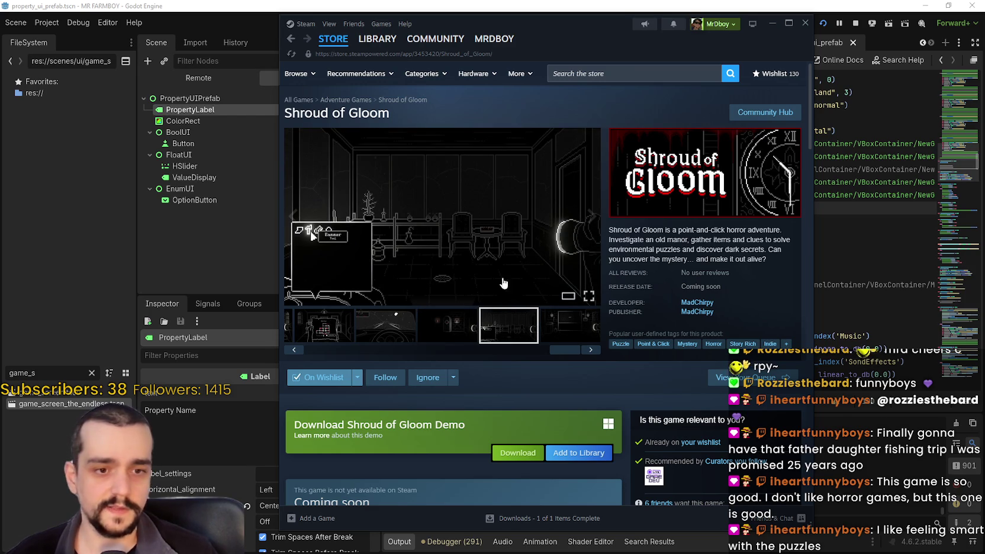
Select Slay the Spire 2 in the Steam library and press PLAY to launch it.
click(377, 39)
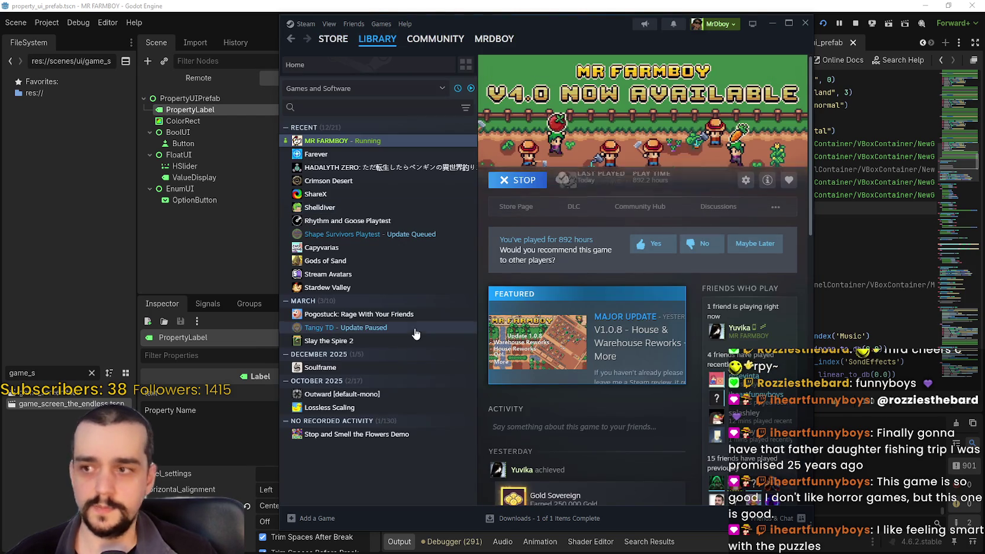
click(365, 342)
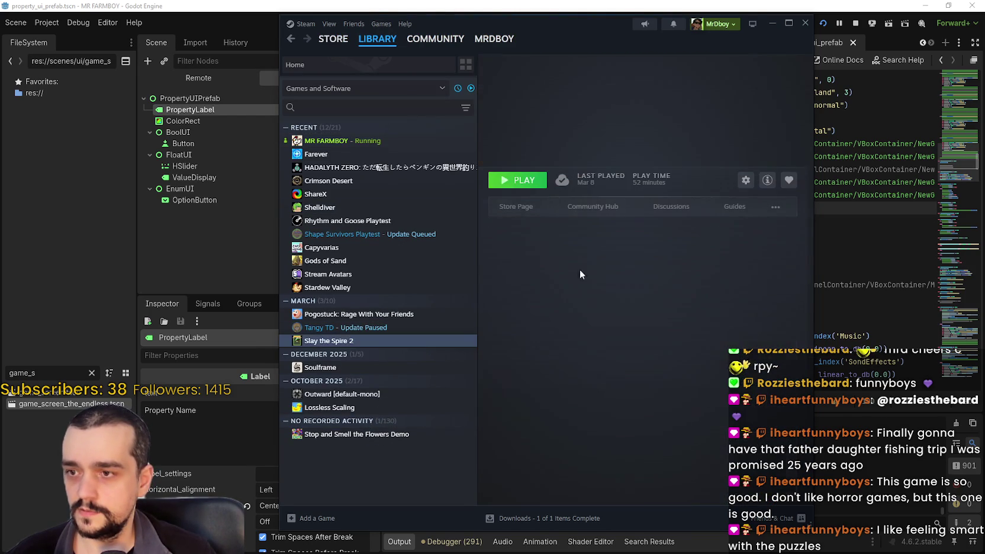
click(515, 180)
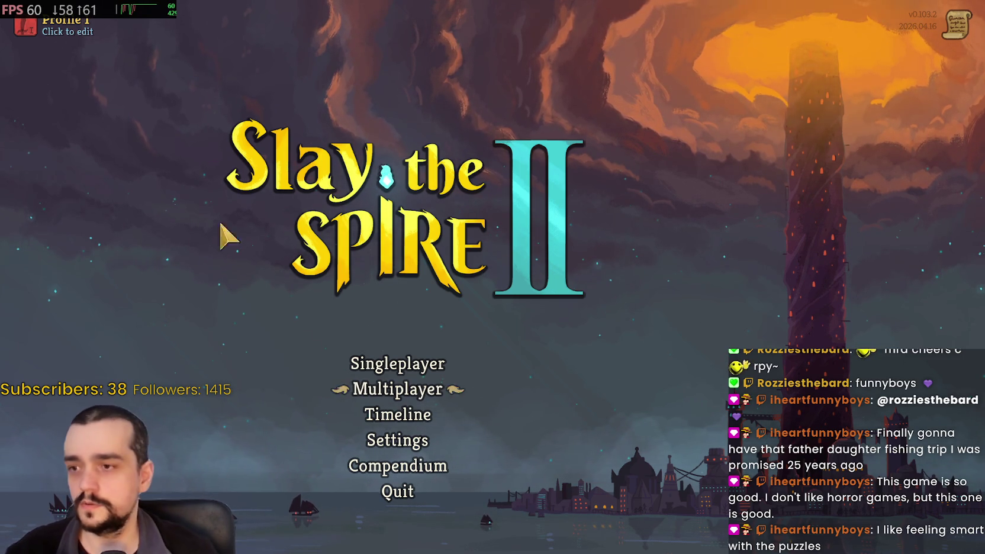
Open the game's settings, browse the Language list and choose Deutsch.
click(402, 440)
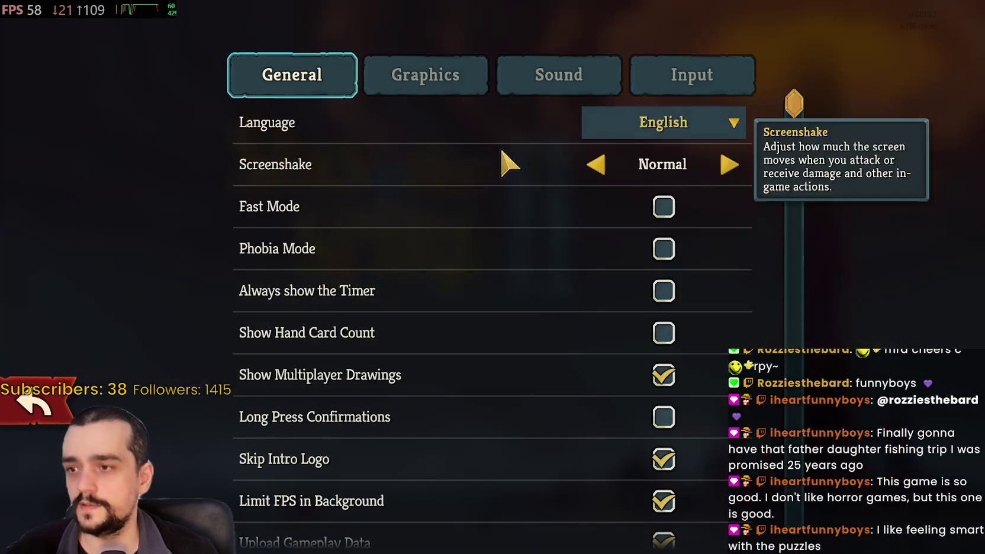
click(680, 115)
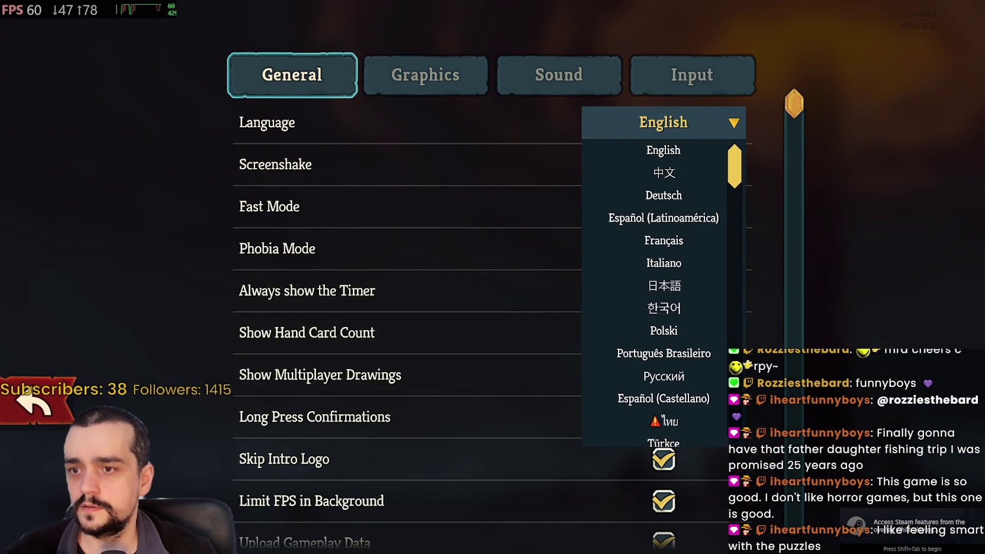
scroll(663, 290, down, 2)
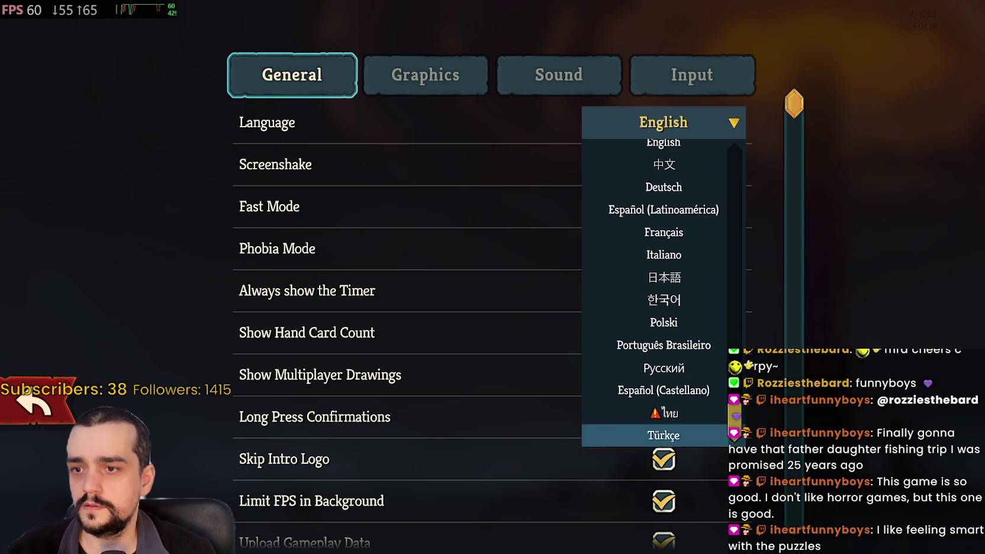
scroll(663, 291, down, 2)
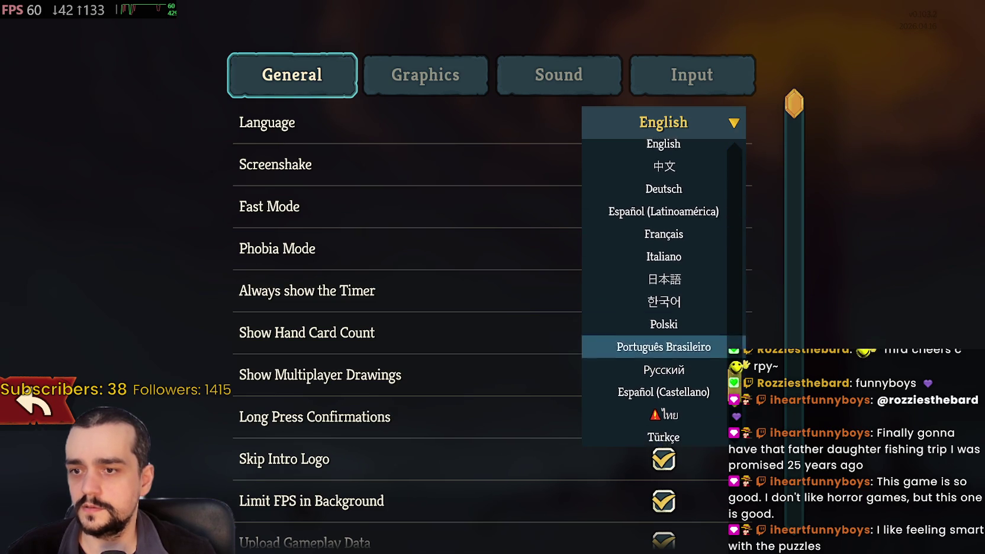
scroll(663, 388, up, 2)
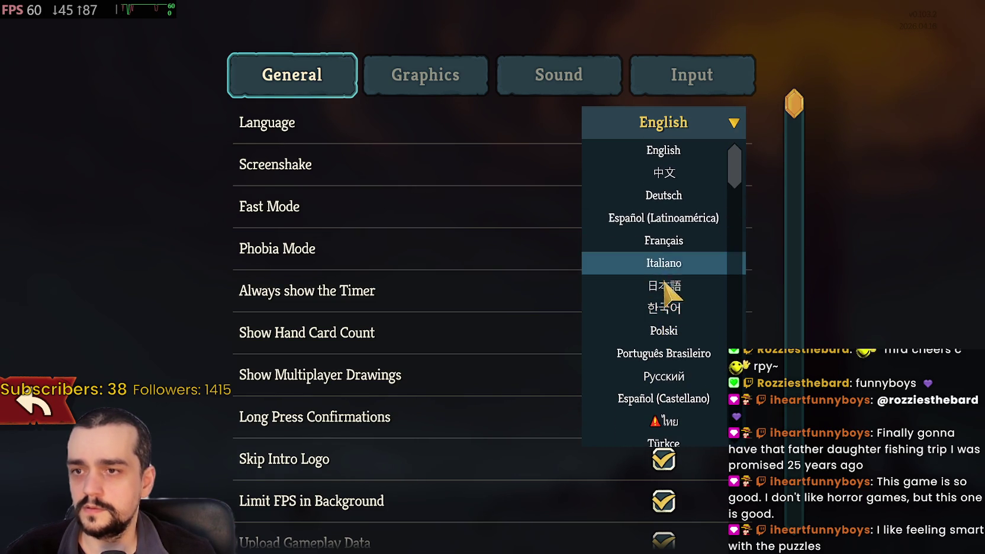
scroll(665, 292, up, 2)
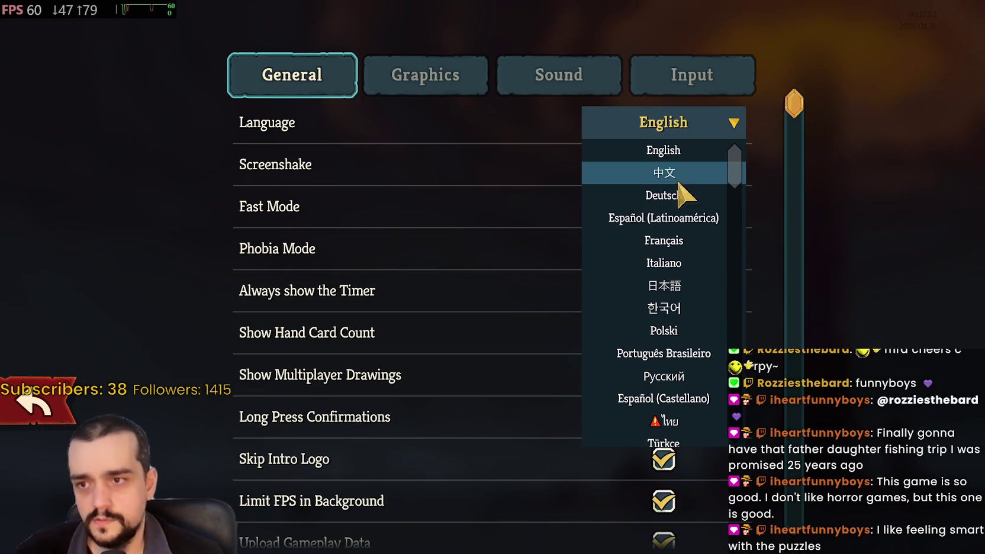
scroll(684, 334, down, 2)
scroll(684, 340, up, 2)
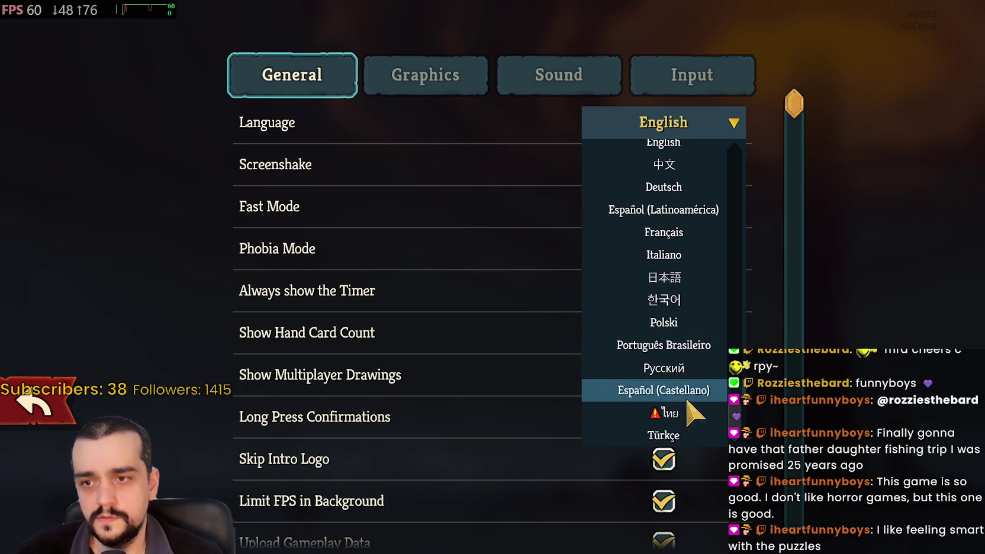
scroll(678, 361, up, 2)
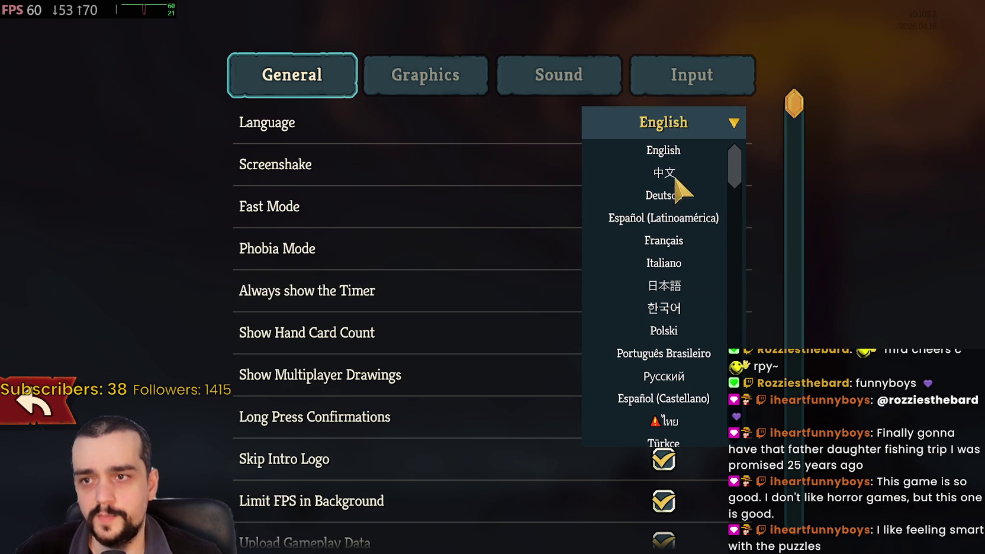
click(686, 126)
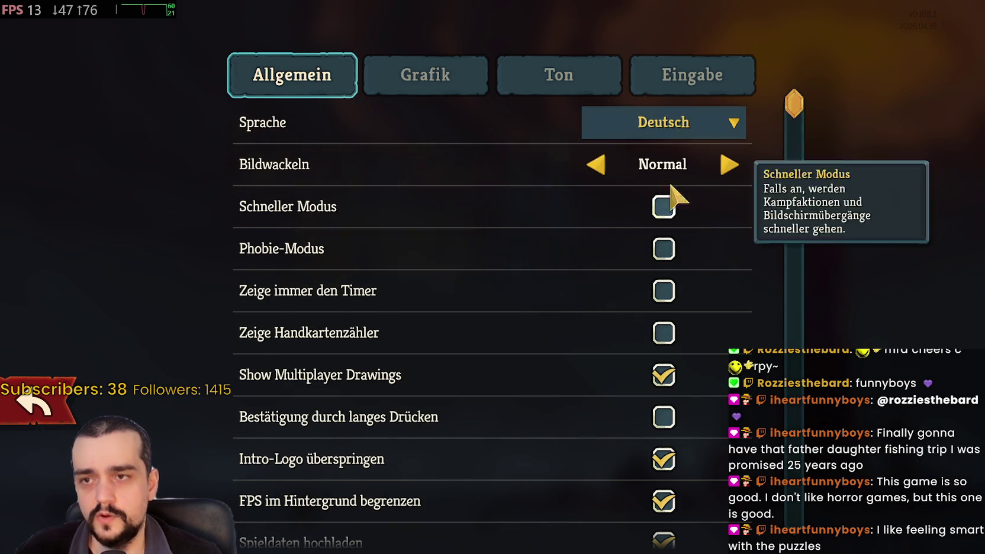
Switch the game language to 中文, then Español (Latinoamérica), then Français.
click(679, 124)
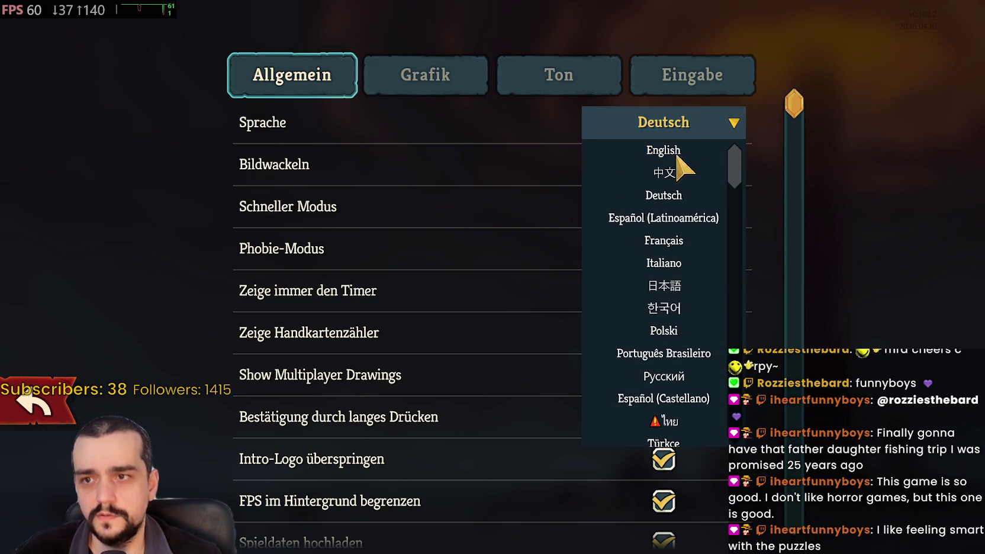
click(681, 174)
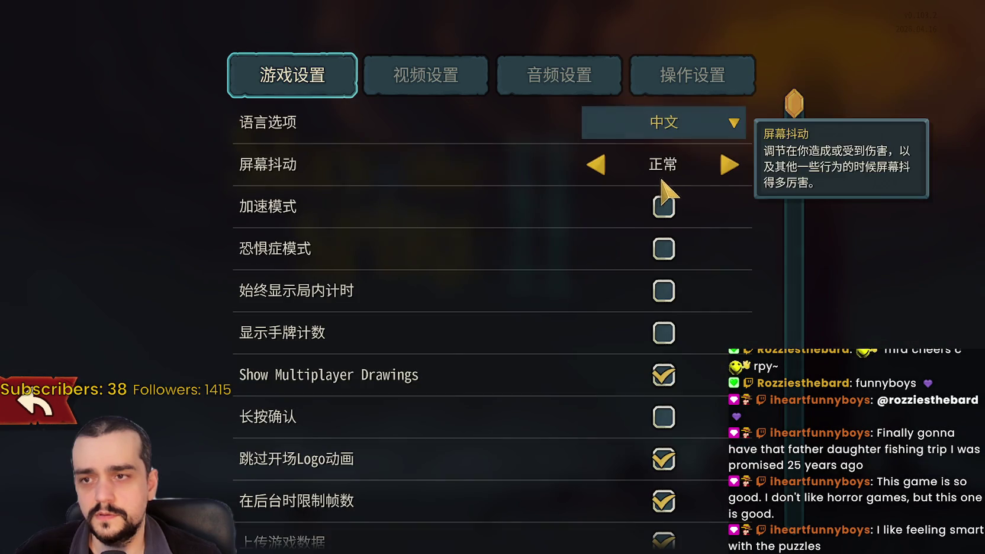
click(678, 122)
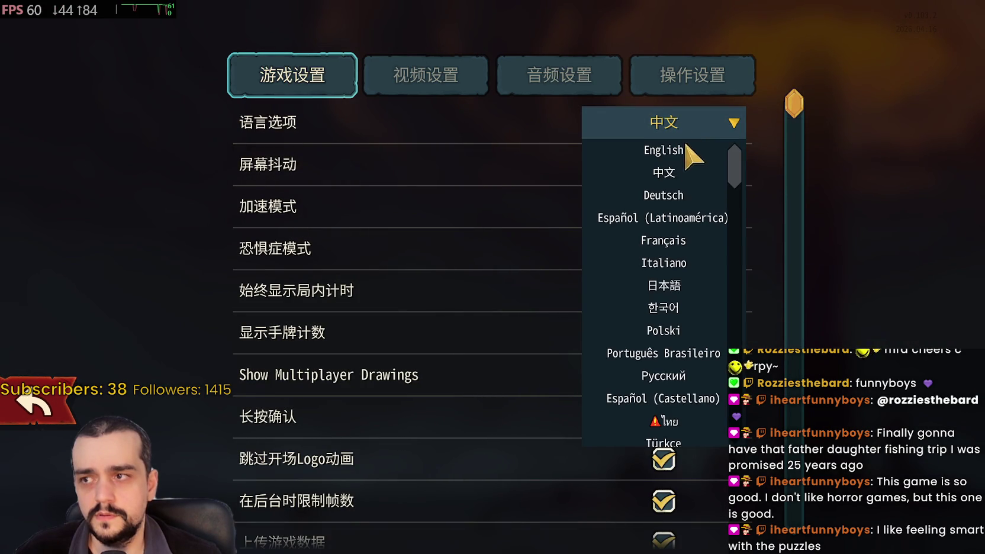
click(686, 219)
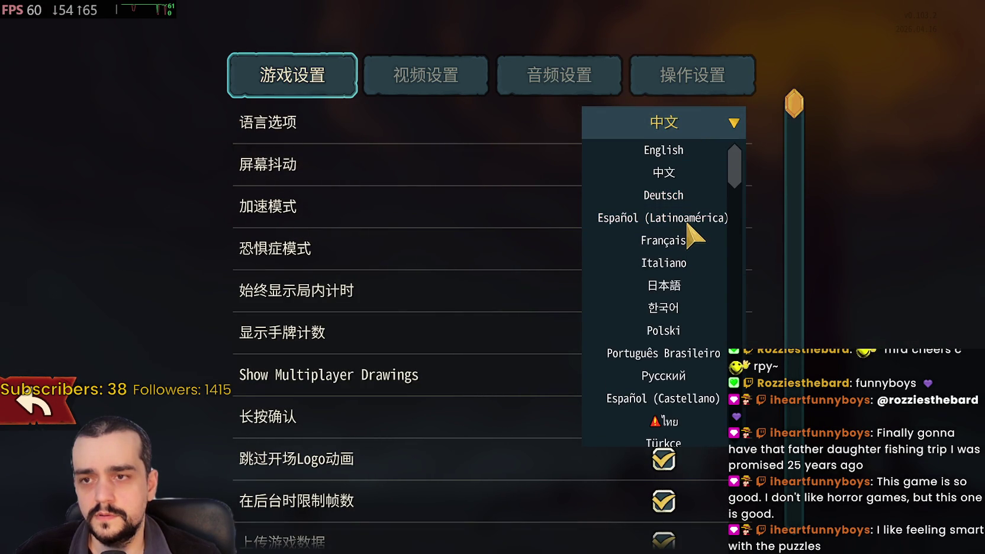
click(653, 131)
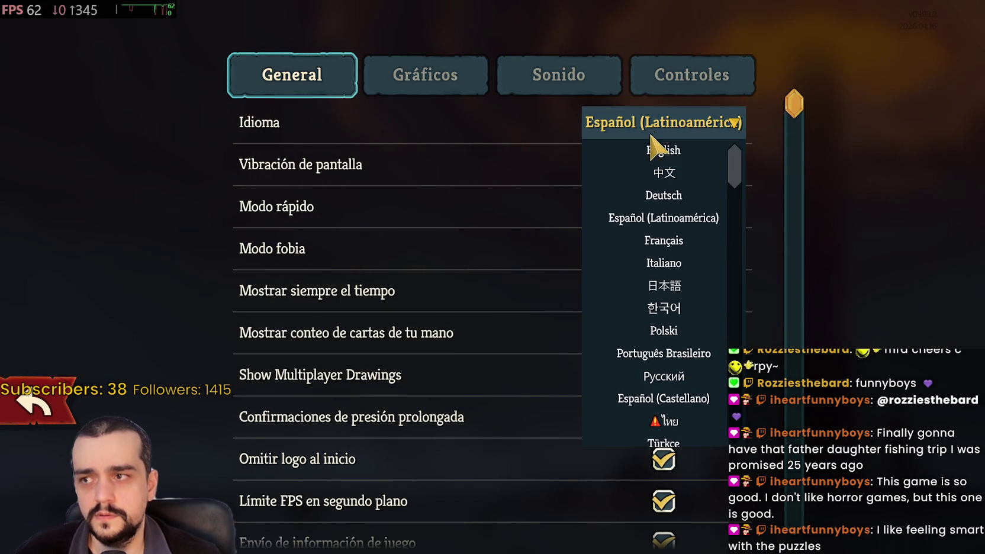
click(686, 244)
click(682, 133)
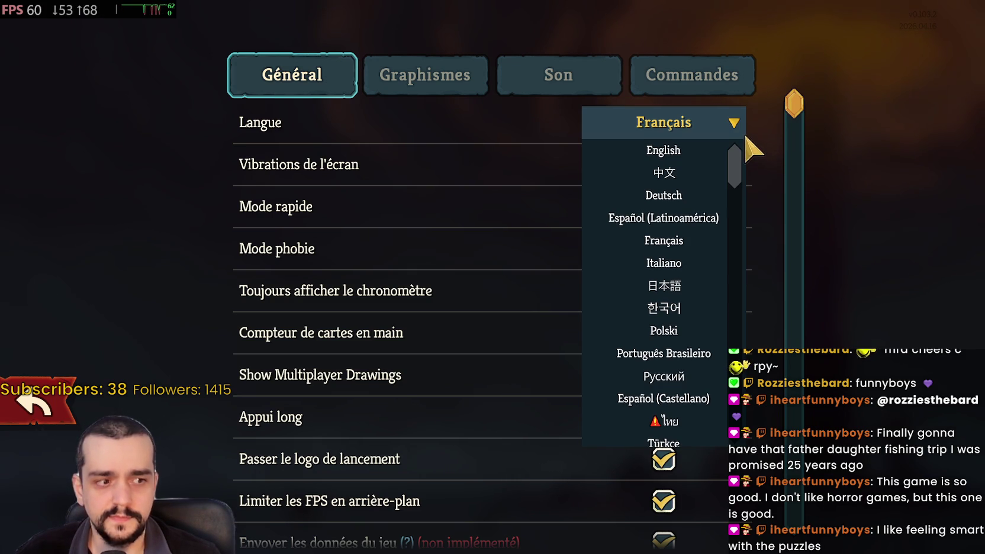
mouse_move(735, 166)
mouse_down()
mouse_move(735, 225)
mouse_move(735, 166)
mouse_up()
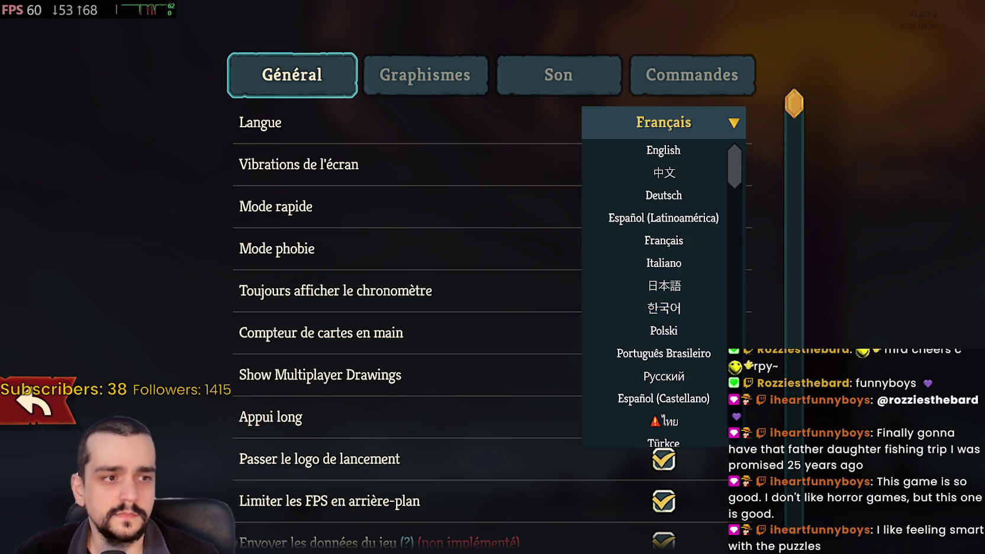
Switch the game language to 日本語 and then to 한국어.
click(663, 285)
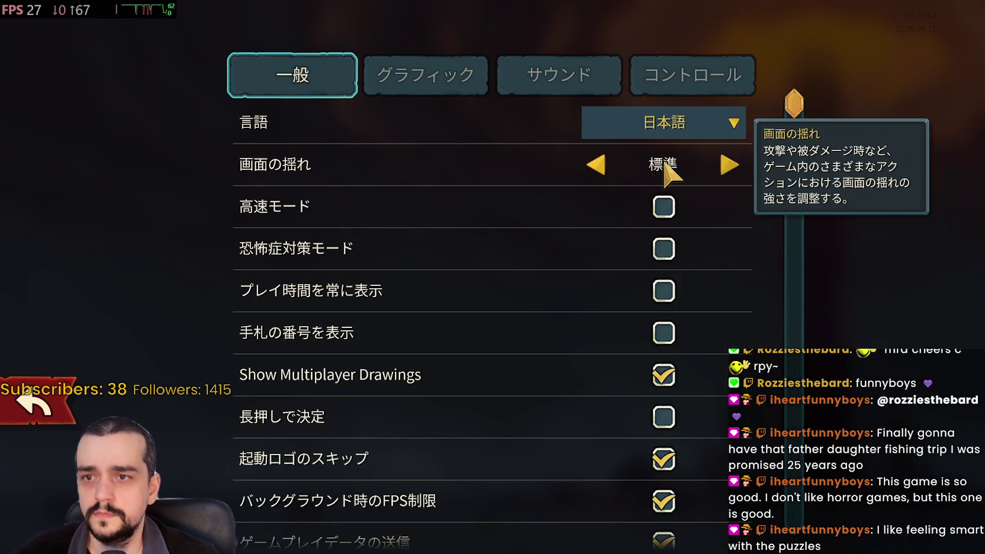
click(670, 129)
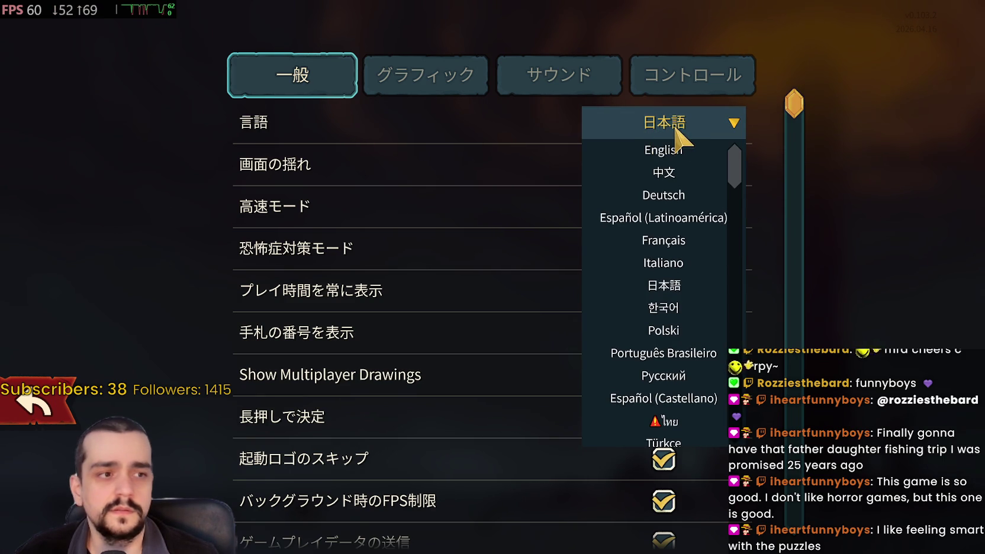
click(674, 129)
click(688, 132)
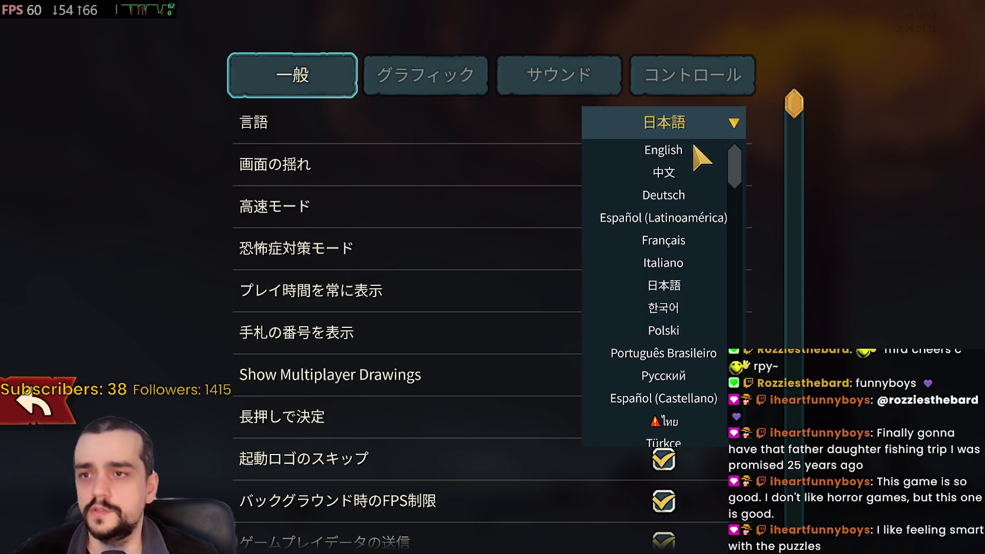
scroll(687, 355, down, 1)
scroll(685, 353, up, 1)
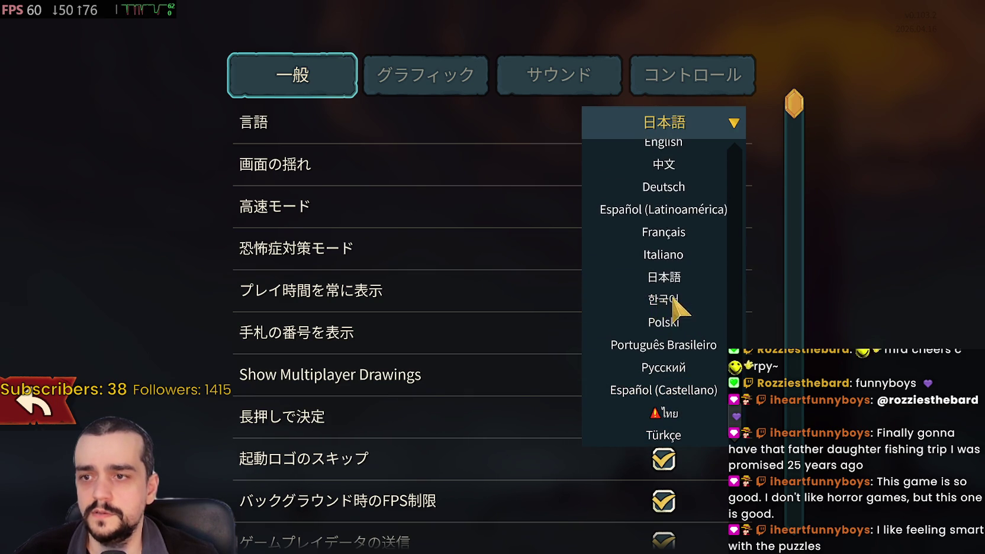
click(673, 127)
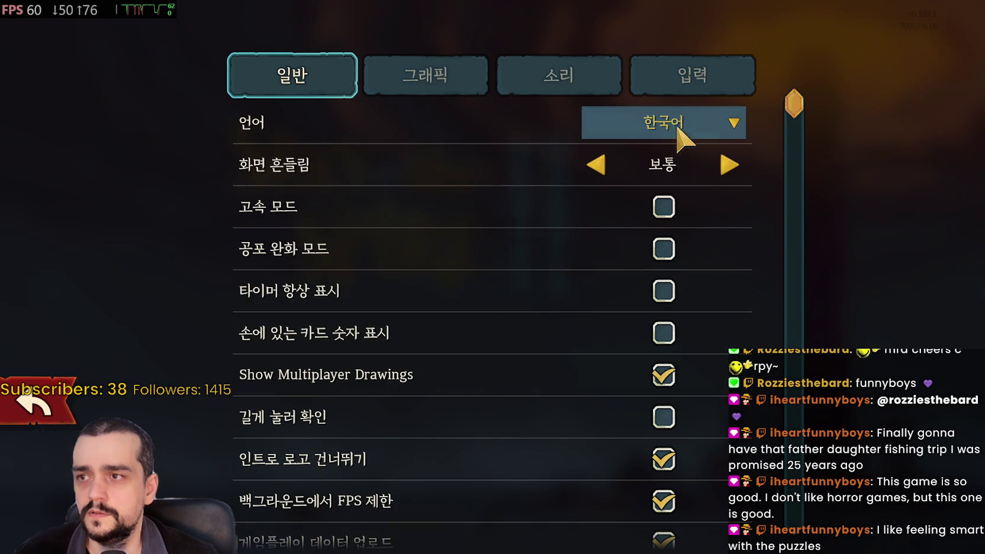
click(681, 128)
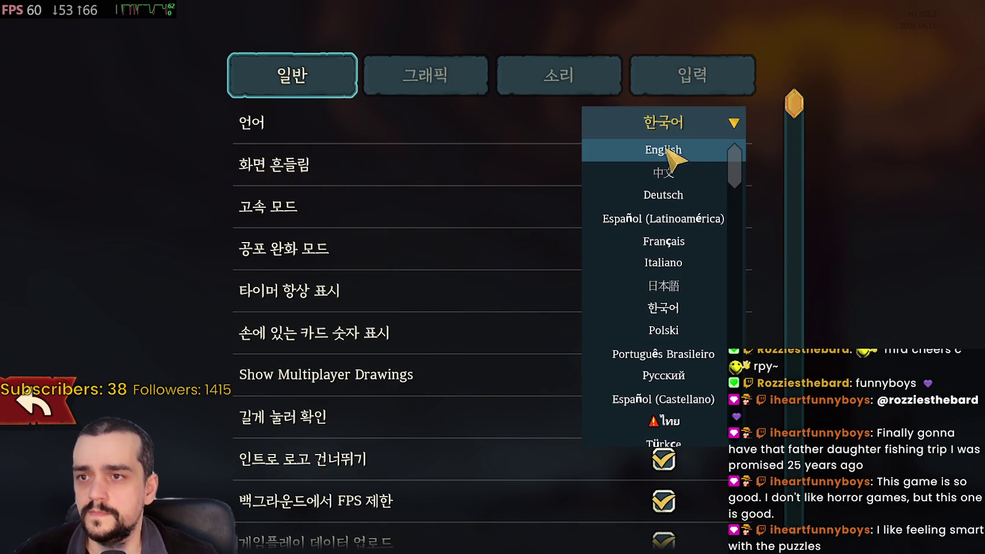
Set the language back to English and leave Settings for the main menu.
click(49, 329)
scroll(49, 330, down, 3)
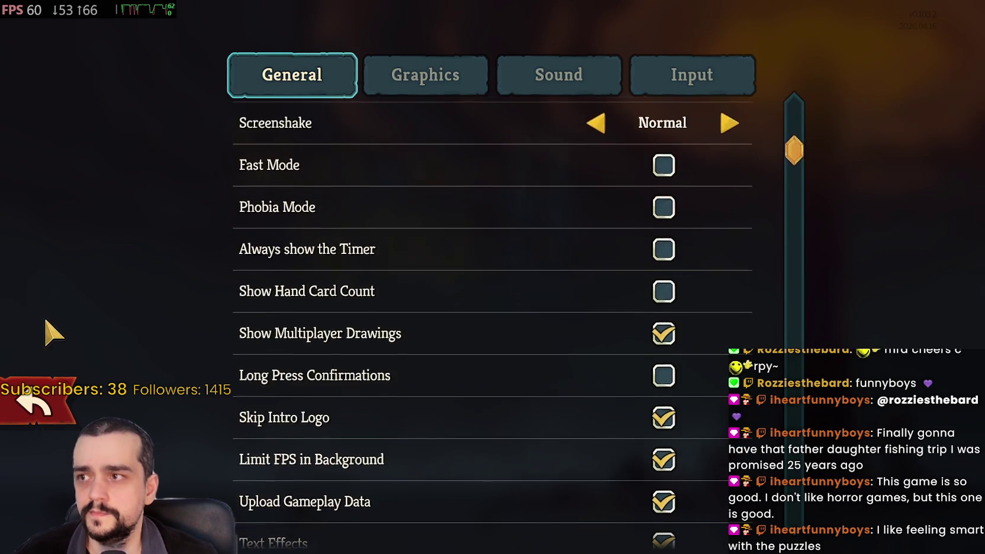
click(18, 398)
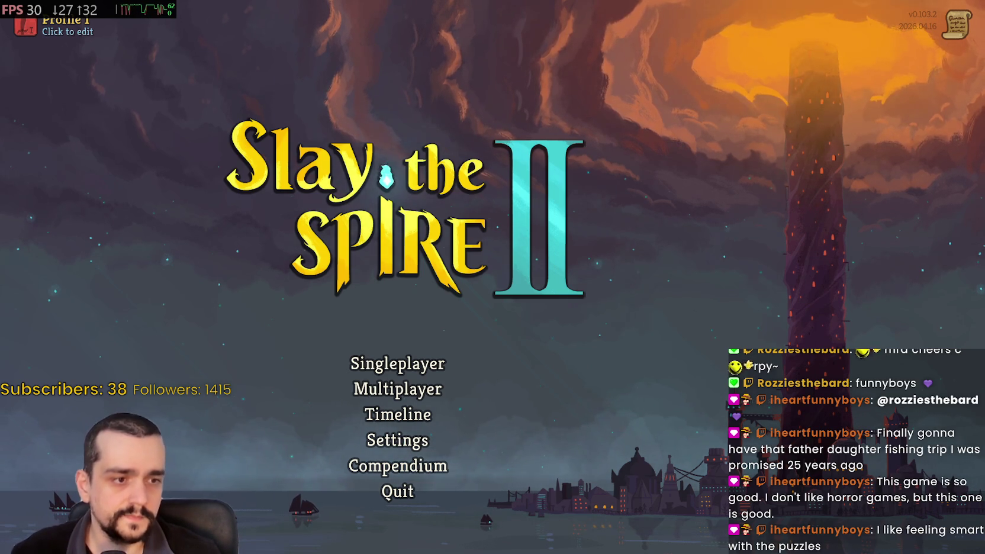
key(alt+Tab)
Open the Slay the Spire 2 store page and select 'Simplified Chinese' in its Languages table.
click(526, 208)
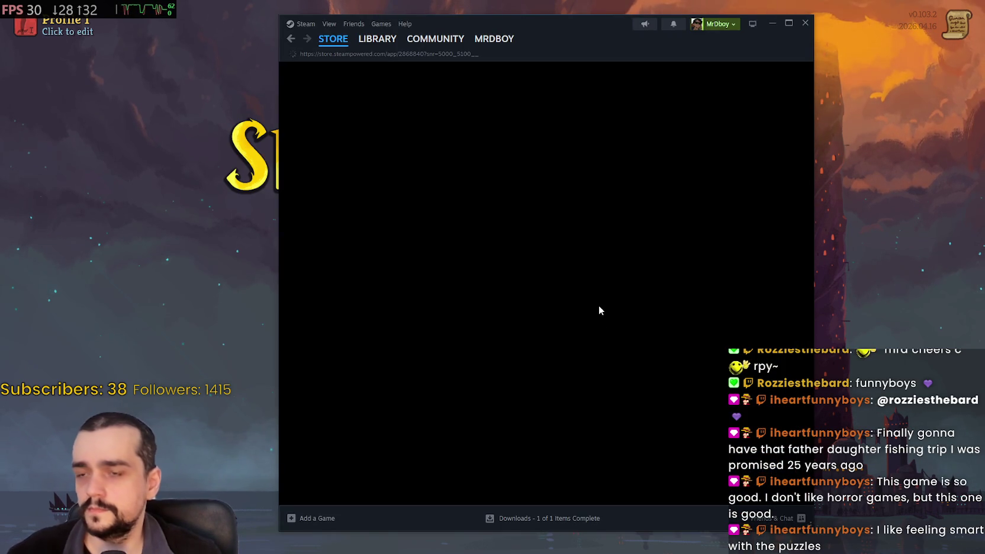
scroll(684, 331, down, 10)
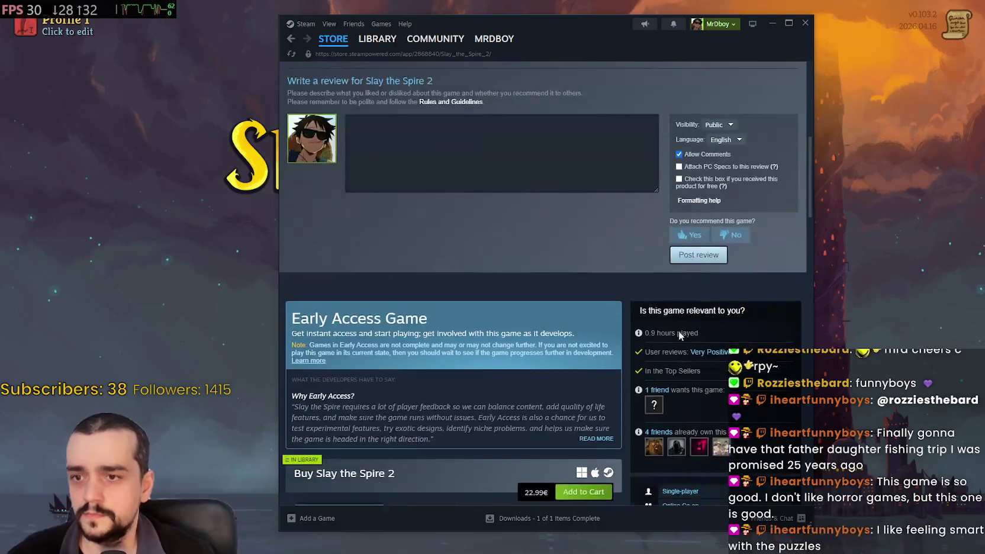
scroll(710, 428, down, 2)
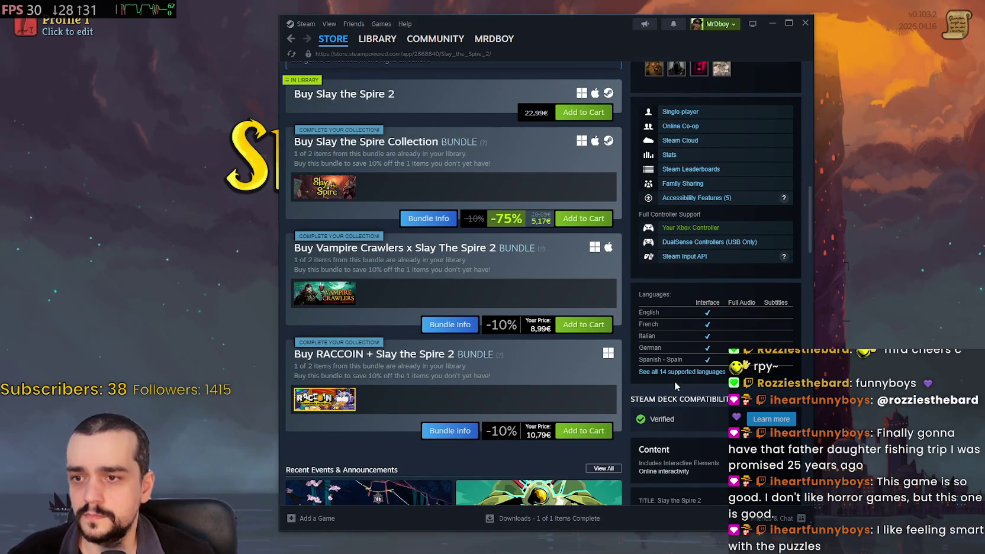
scroll(687, 367, down, 5)
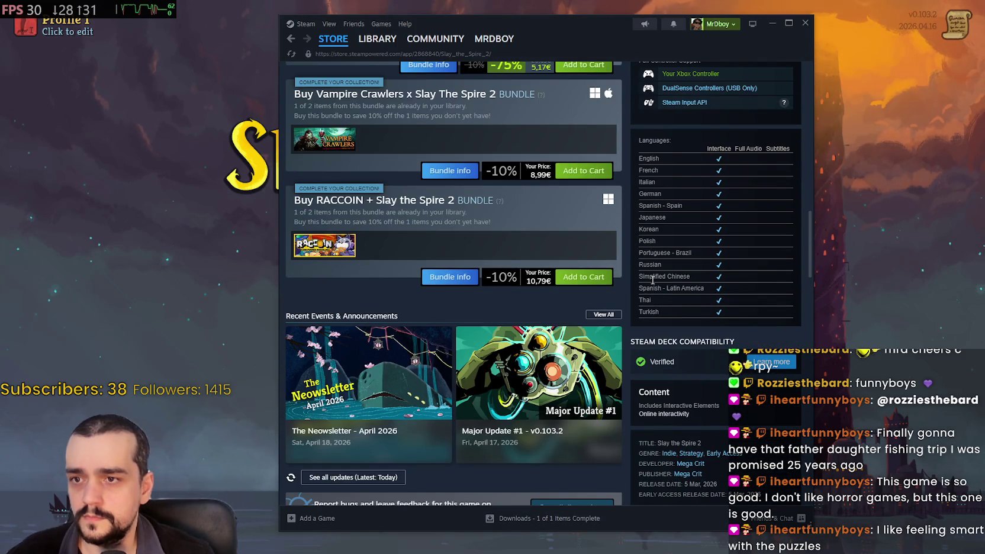
drag(640, 277, 690, 276)
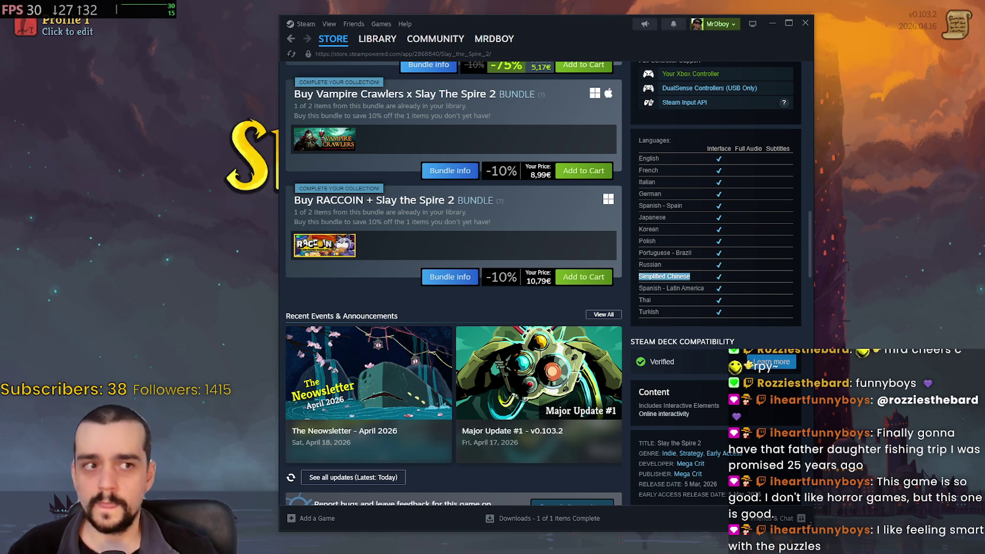
Quit Slay the Spire 2 from its main menu, confirming in the Quit Game dialog.
click(254, 273)
click(418, 484)
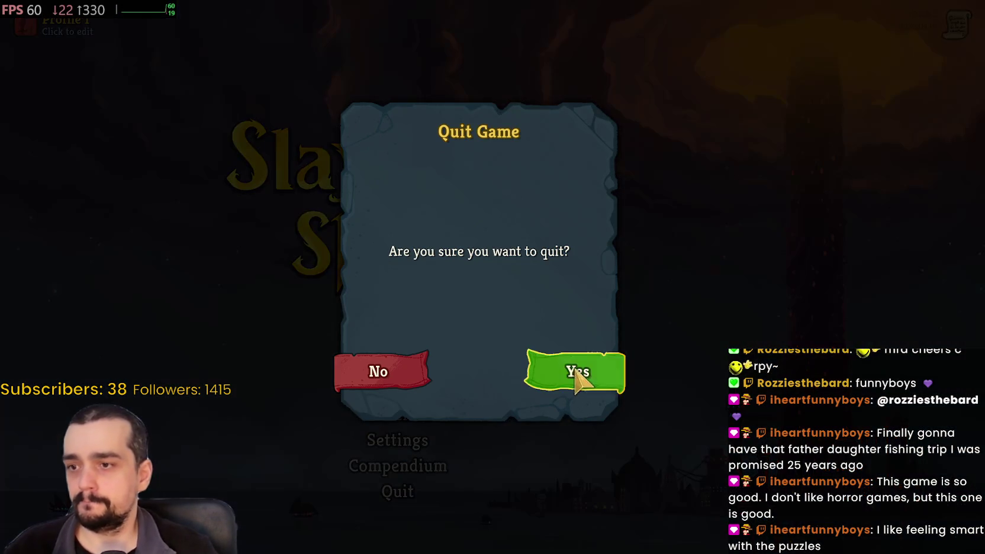
click(576, 372)
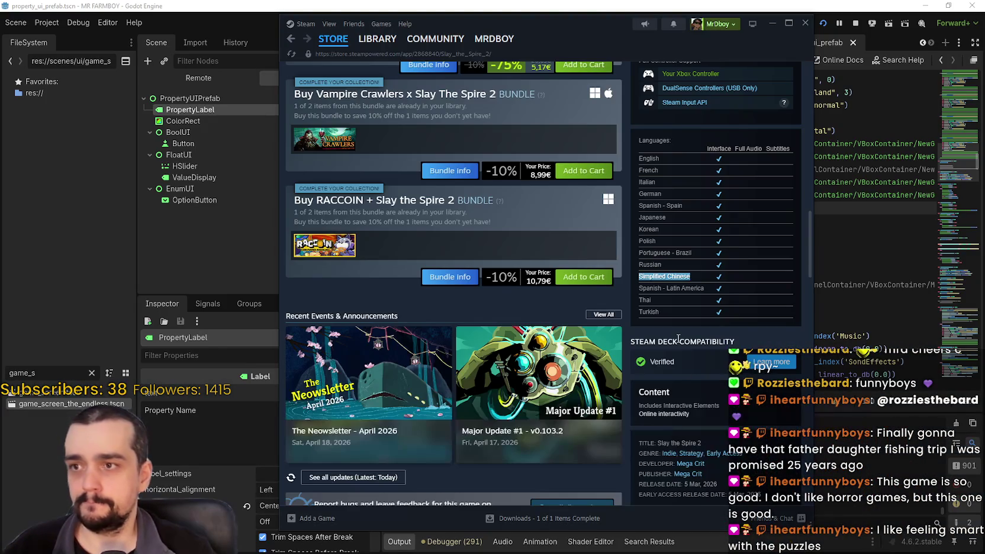
scroll(665, 367, up, 5)
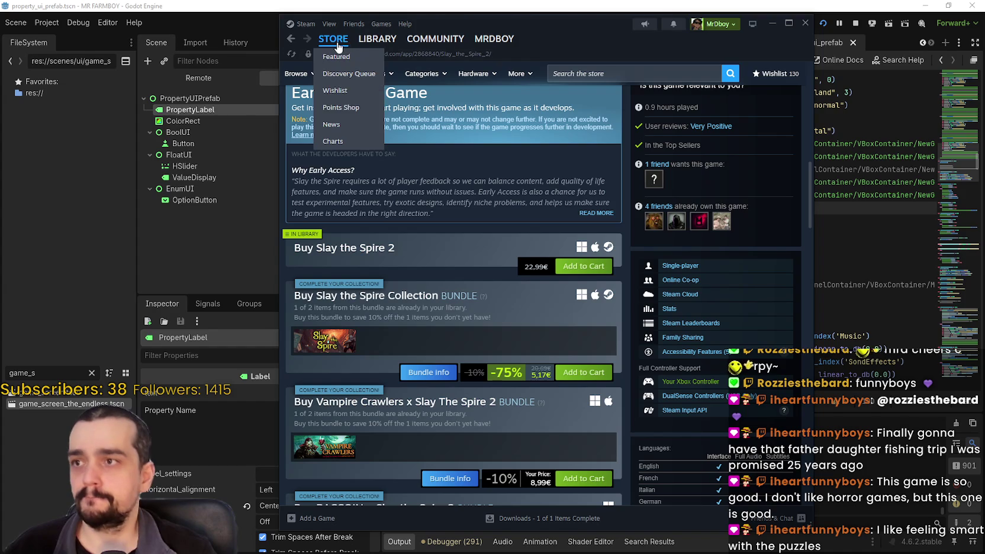
click(806, 25)
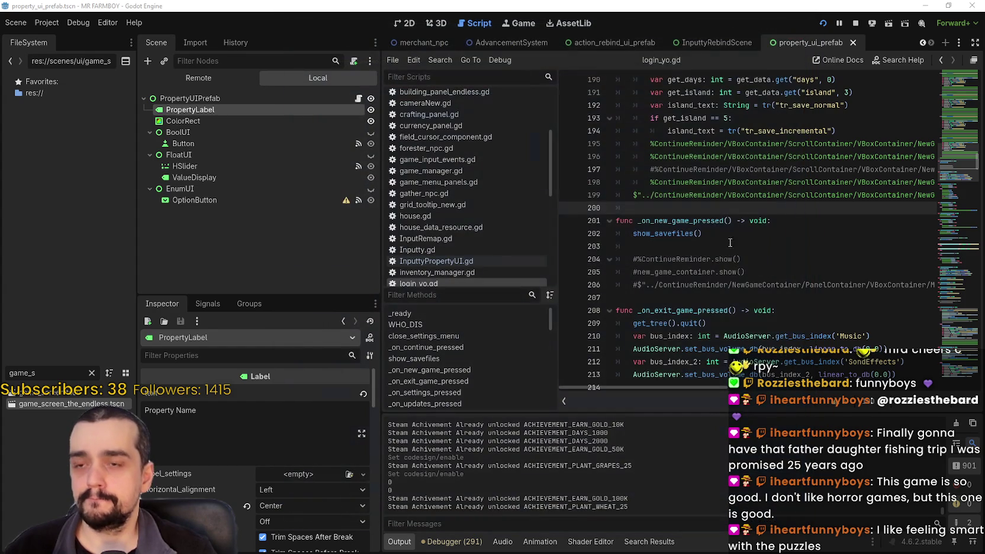
click(729, 221)
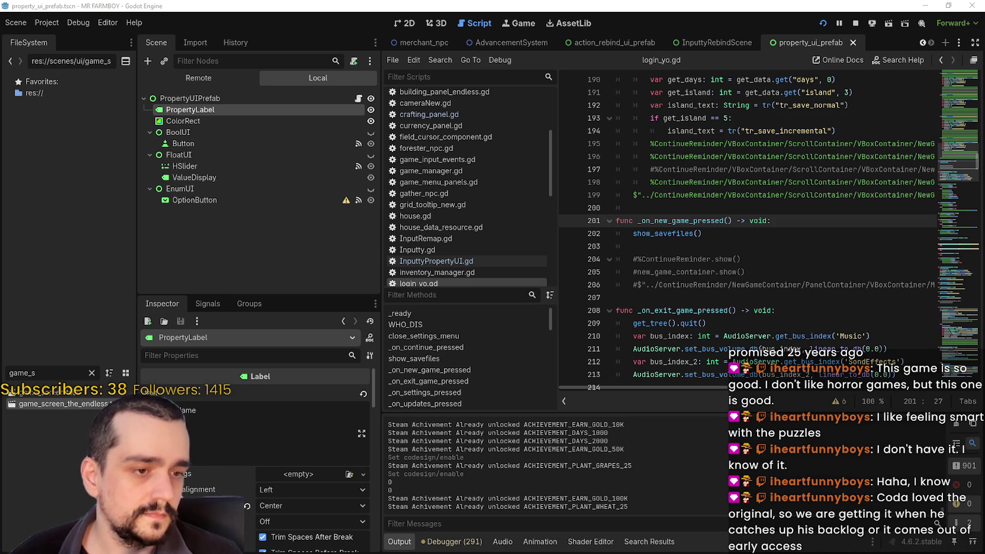
Bring back Chrome's Google results for '(0x11C7) error steam' and start a region screenshot.
key(alt+Tab)
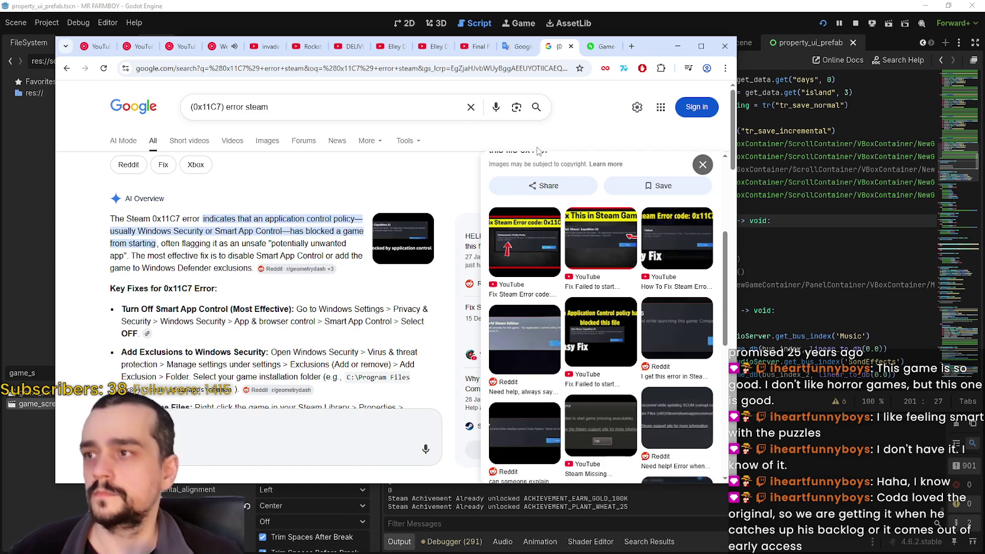
click(601, 46)
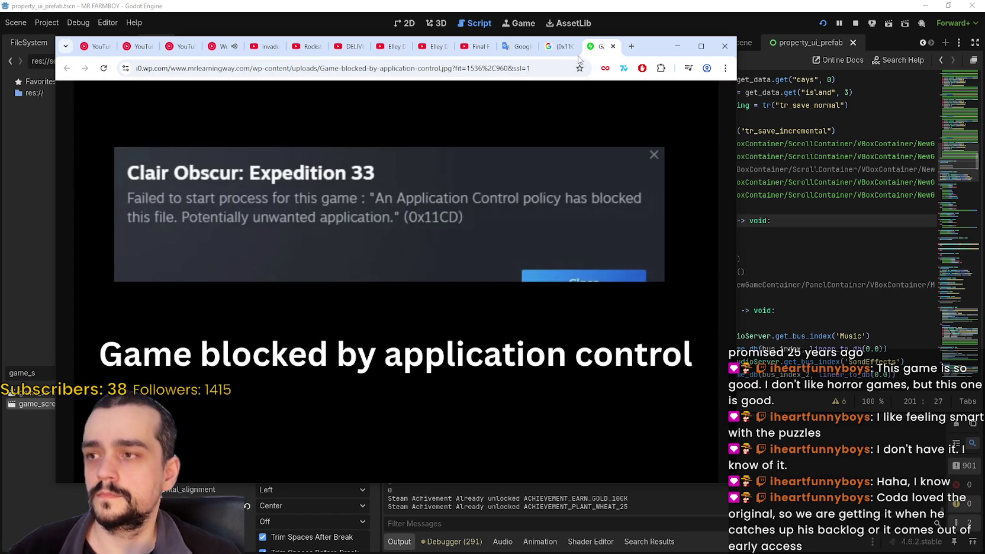
click(441, 69)
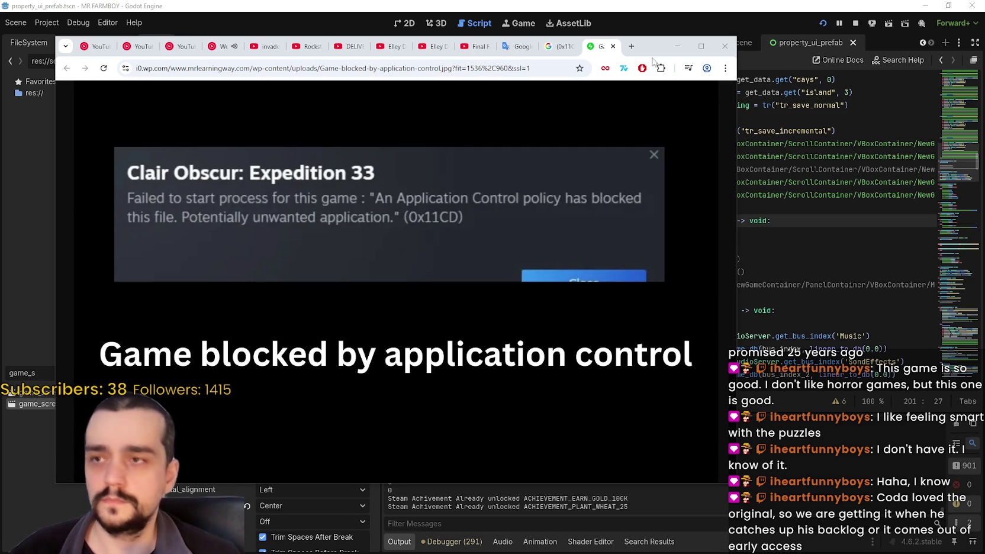
click(560, 48)
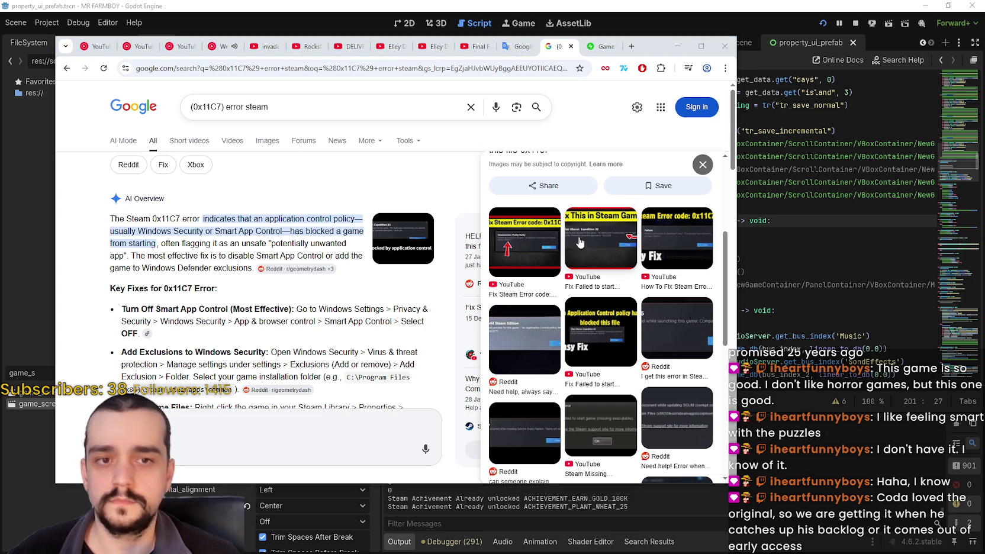
key(Print)
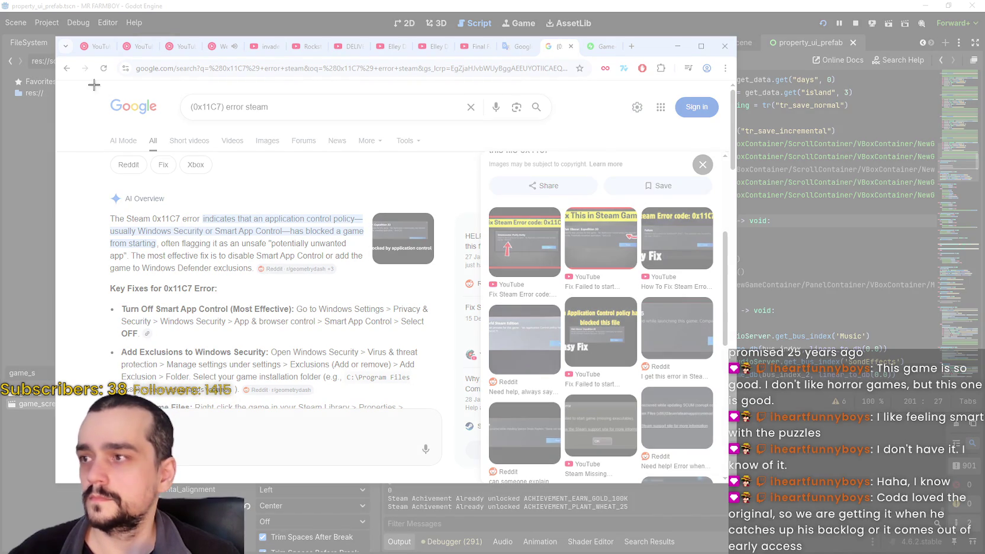
Snip the Google error results area and copy the snip to the clipboard.
mouse_move(93, 84)
mouse_down()
mouse_move(502, 367)
mouse_move(567, 351)
mouse_move(438, 356)
mouse_move(465, 441)
mouse_move(457, 413)
mouse_up()
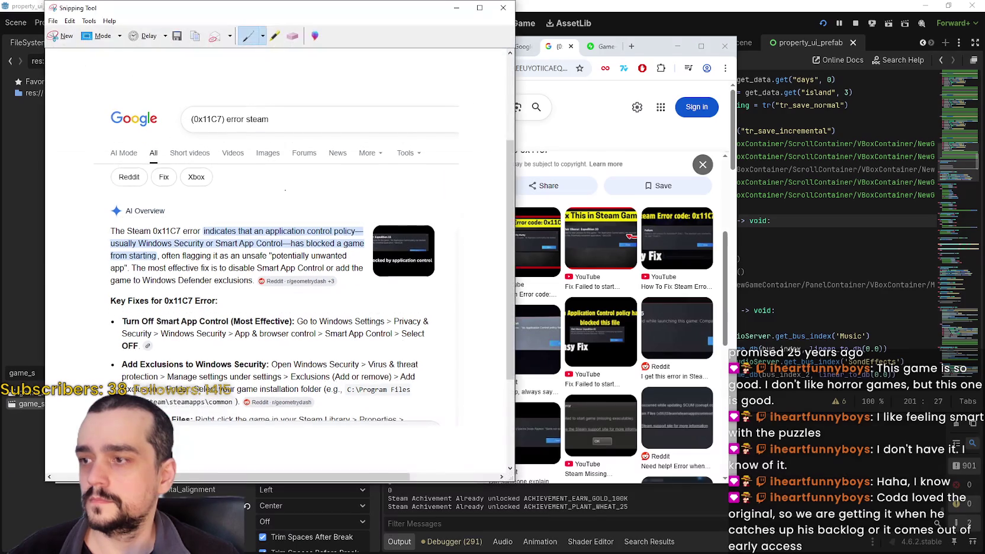
click(70, 21)
click(83, 33)
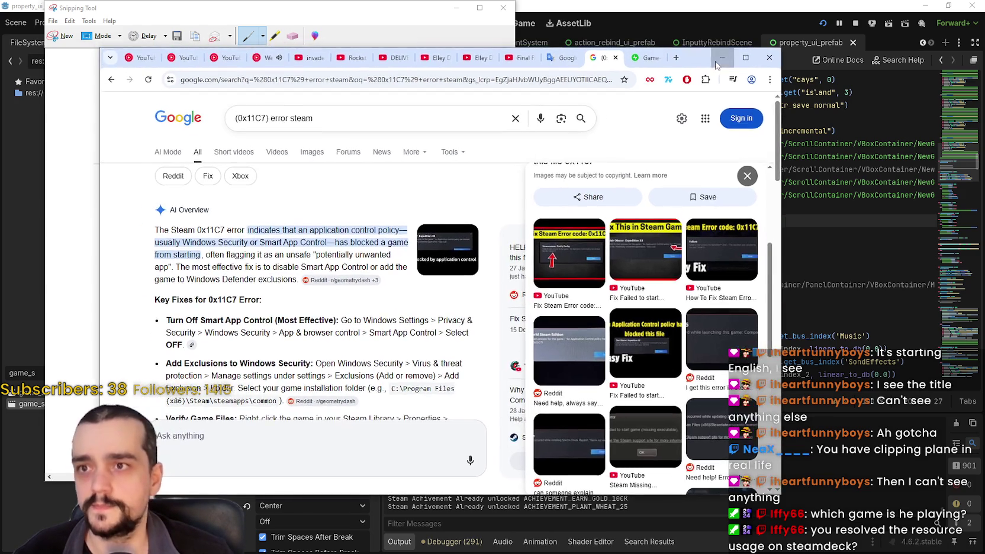
click(669, 50)
Return to line 203 of login_yo.gd, then bring Chrome back in front.
click(741, 245)
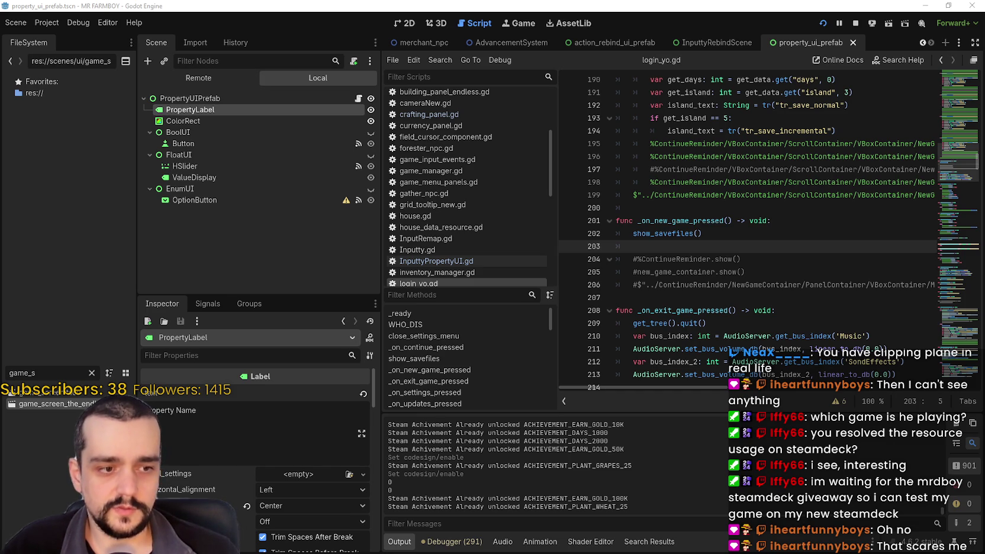
key(alt+Tab)
In Google Translate, replace the Japanese text with 'Franch' and set French as the target.
key(ctrl+shift+Tab)
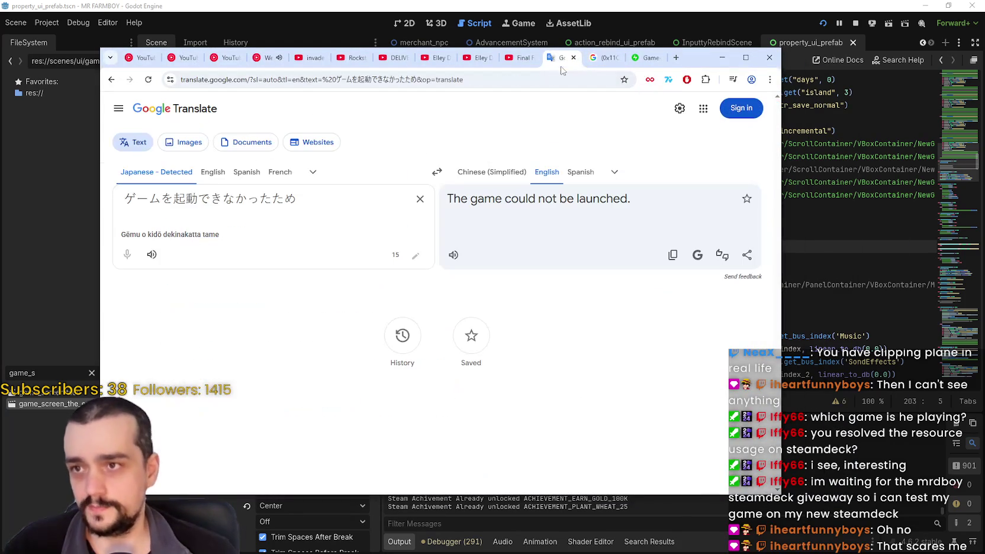
drag(297, 199, 73, 174)
text(Fra)
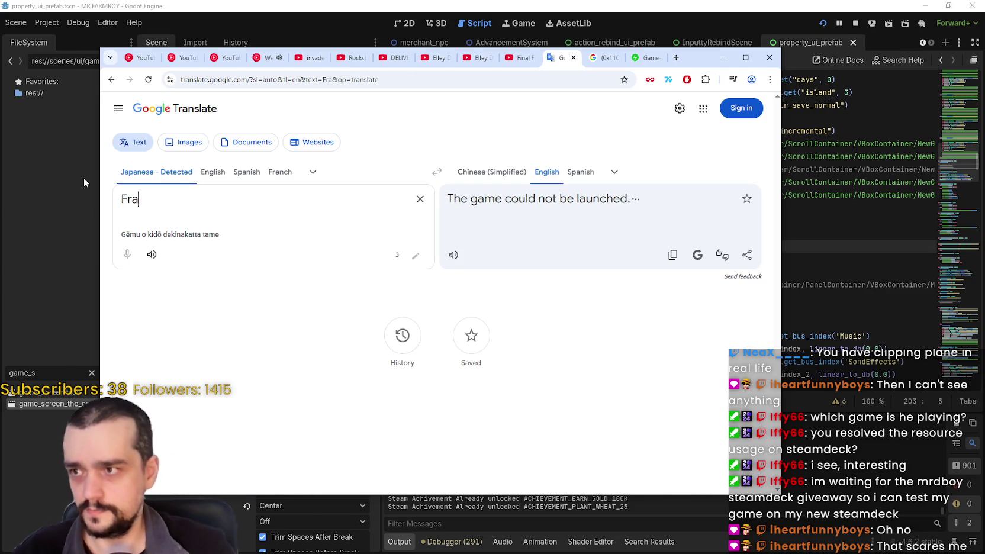
text(nch)
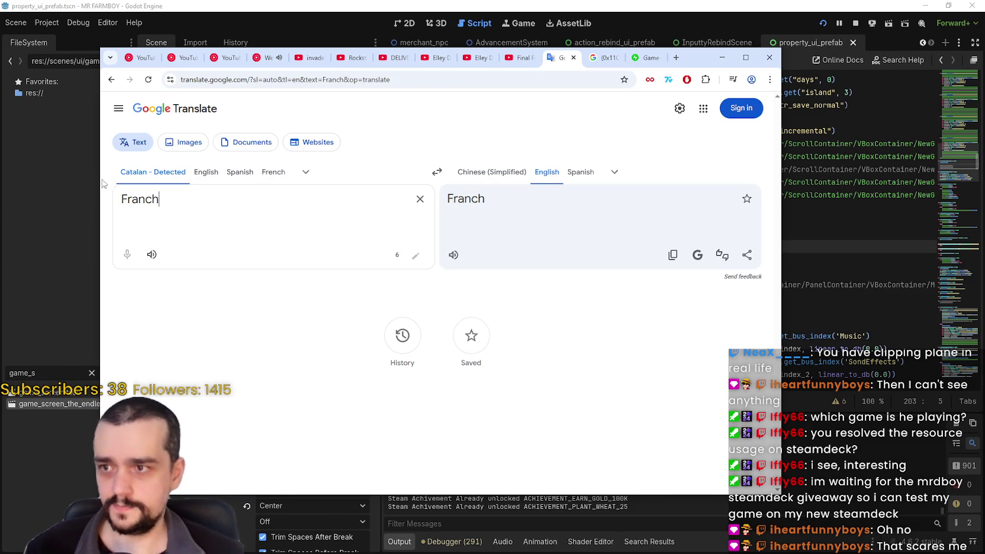
click(615, 173)
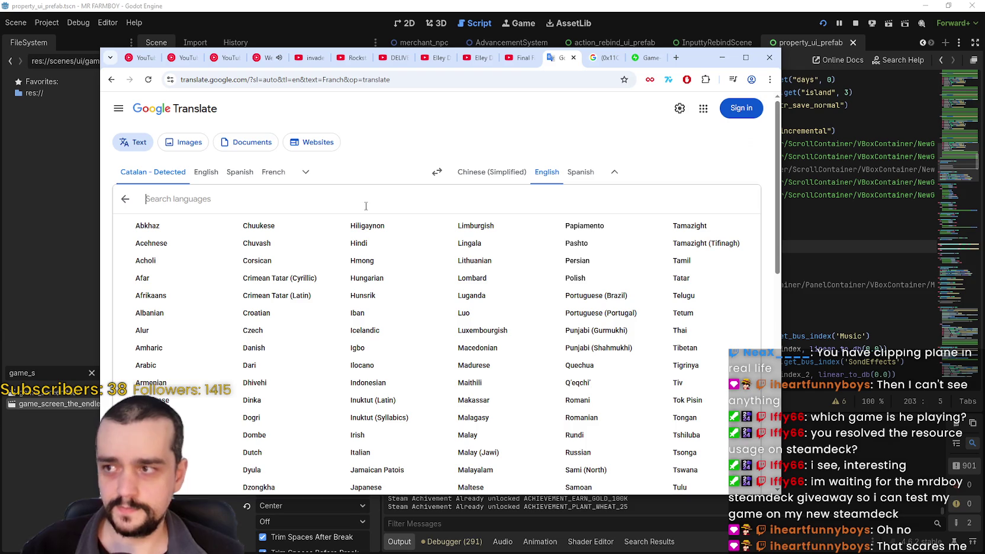
text(fra)
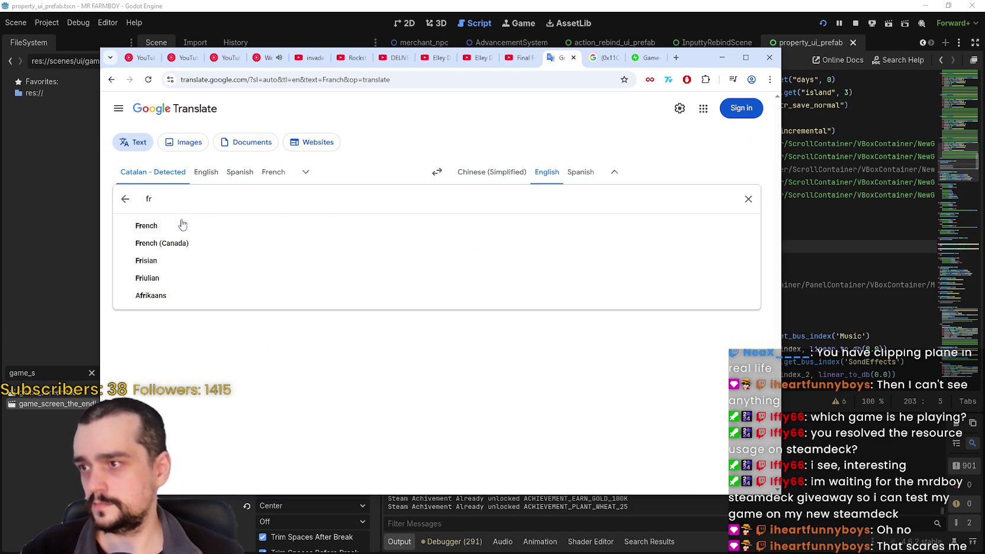
click(182, 222)
Play the pronunciation of 'Français' several times and show its alternative translations.
click(453, 254)
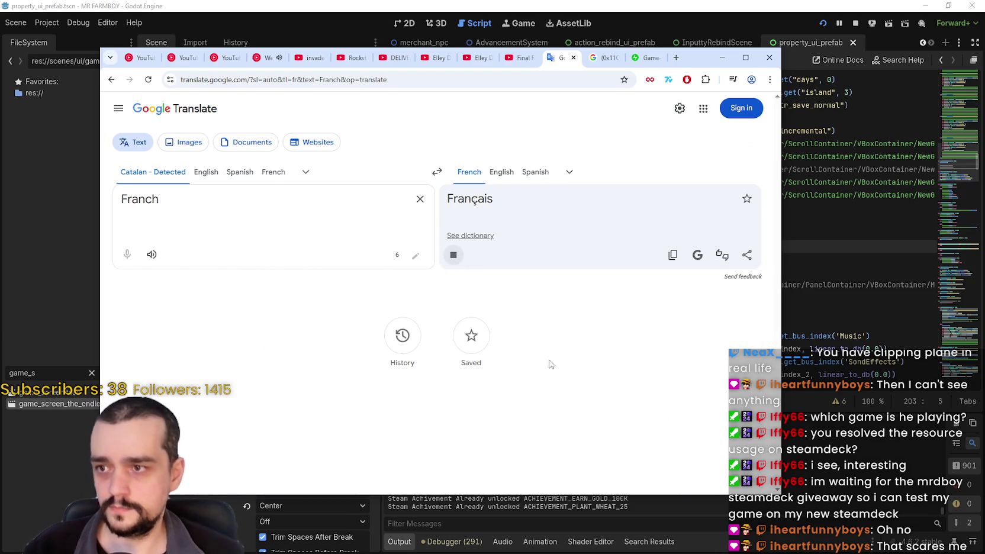
click(448, 260)
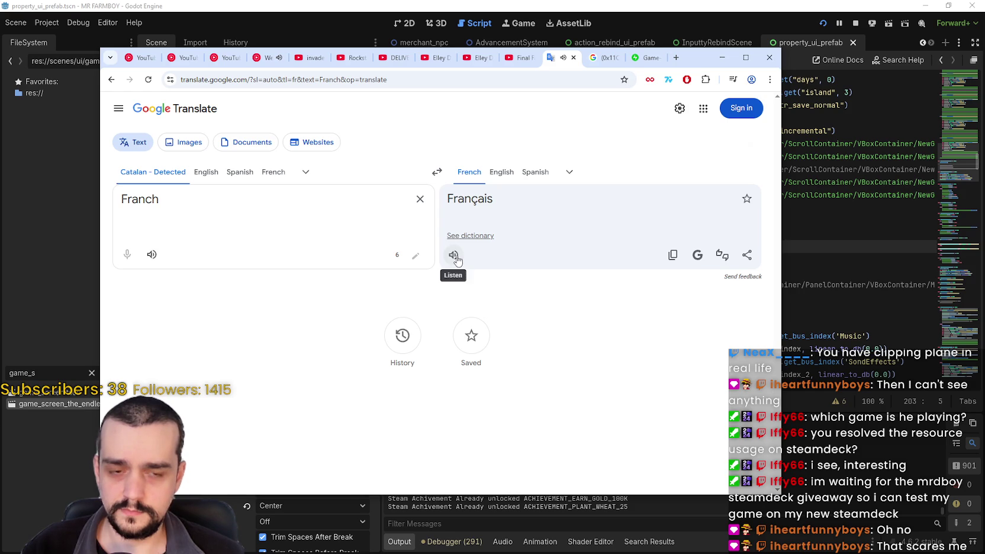
click(451, 259)
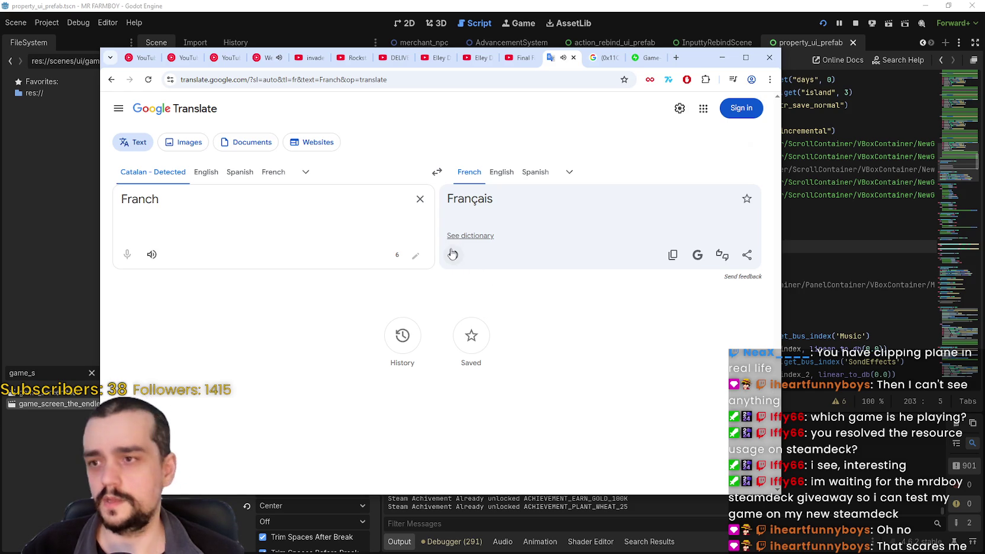
click(452, 256)
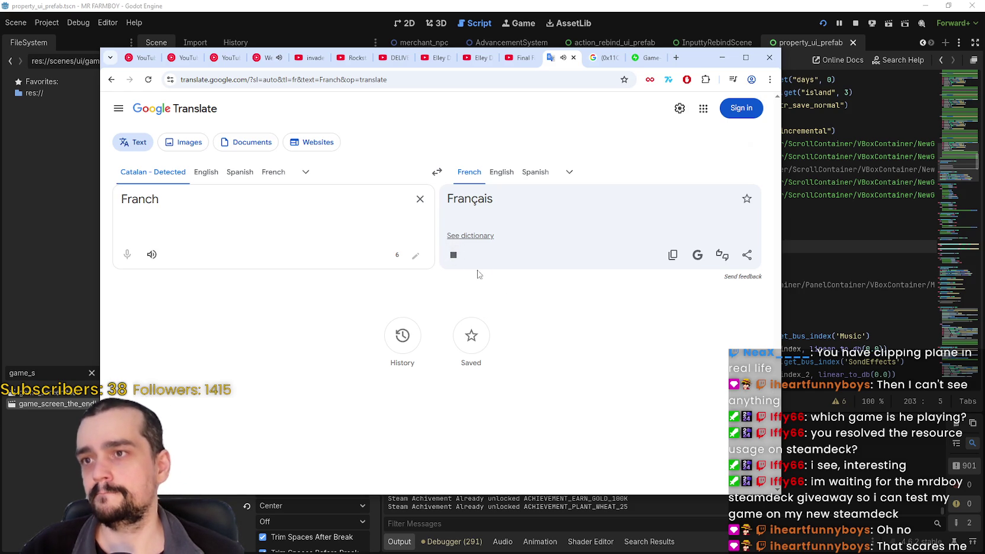
click(454, 259)
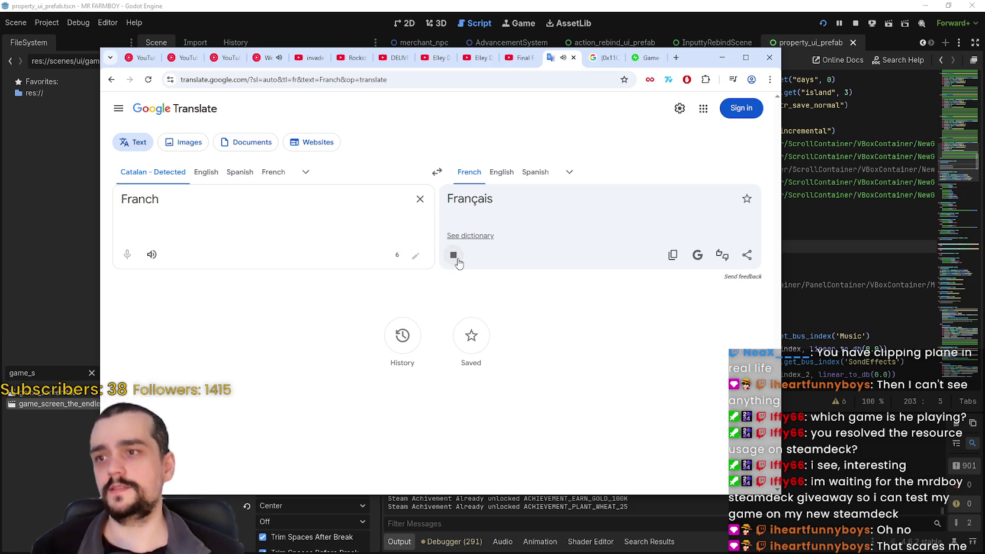
click(458, 263)
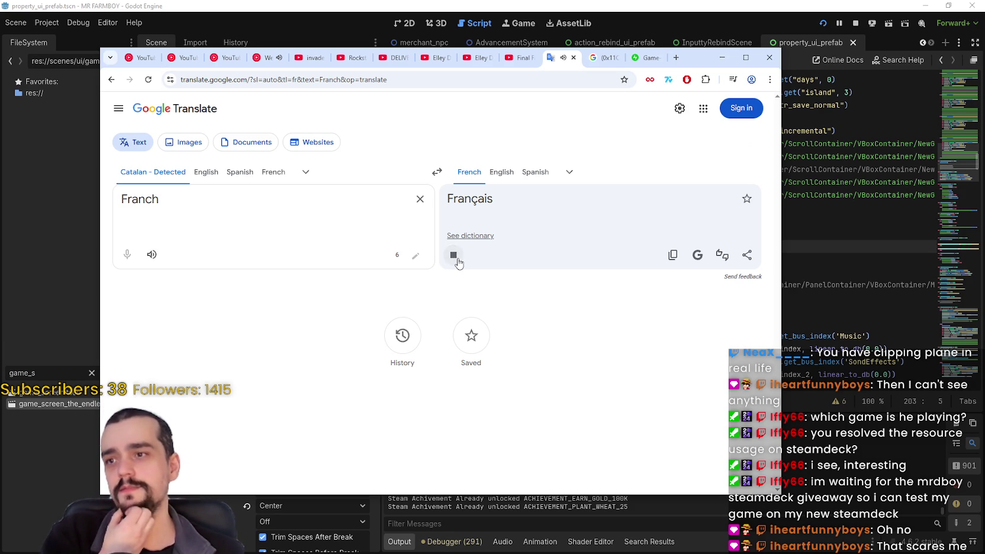
click(457, 263)
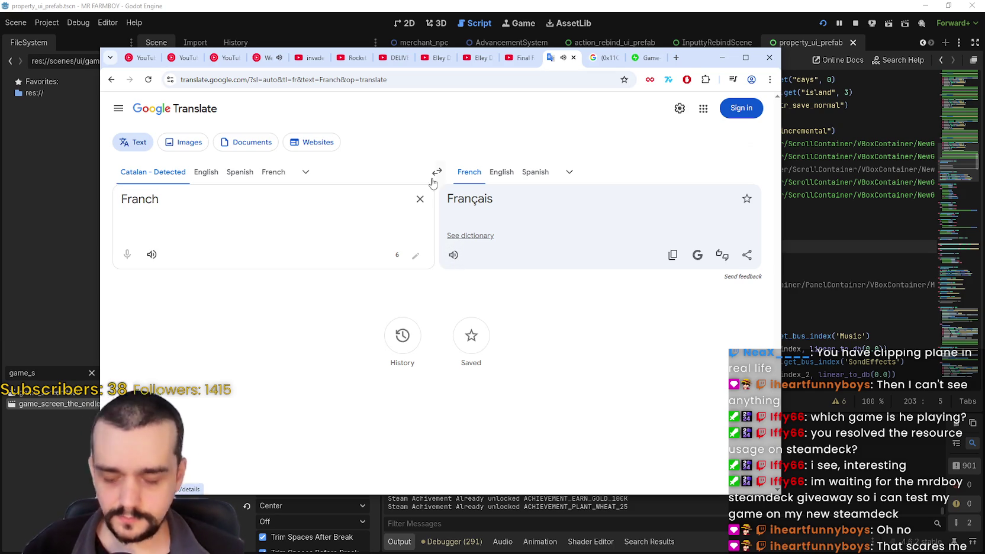
click(468, 201)
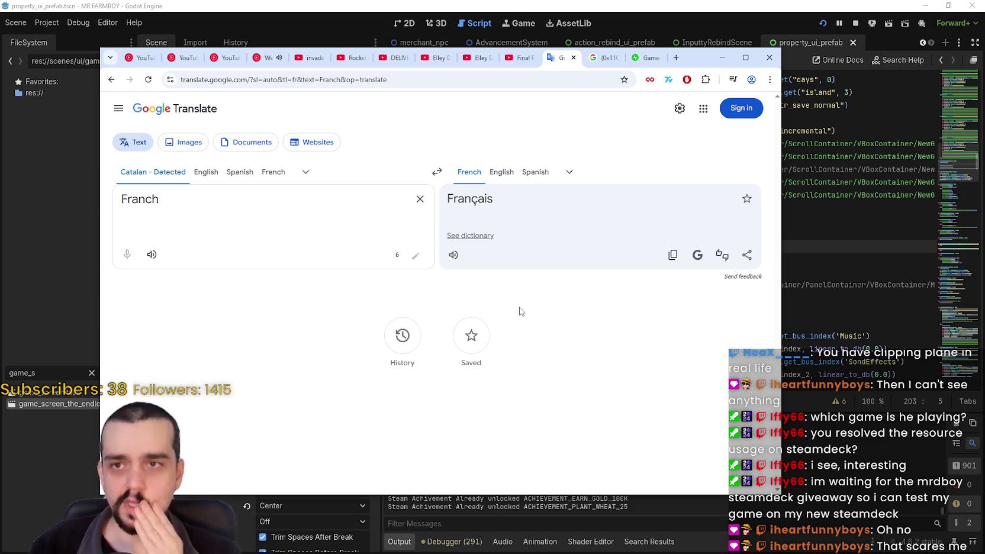
Filter the Godot project files by 'opti' to show options_menu.gd and options_menu.tscn.
click(721, 5)
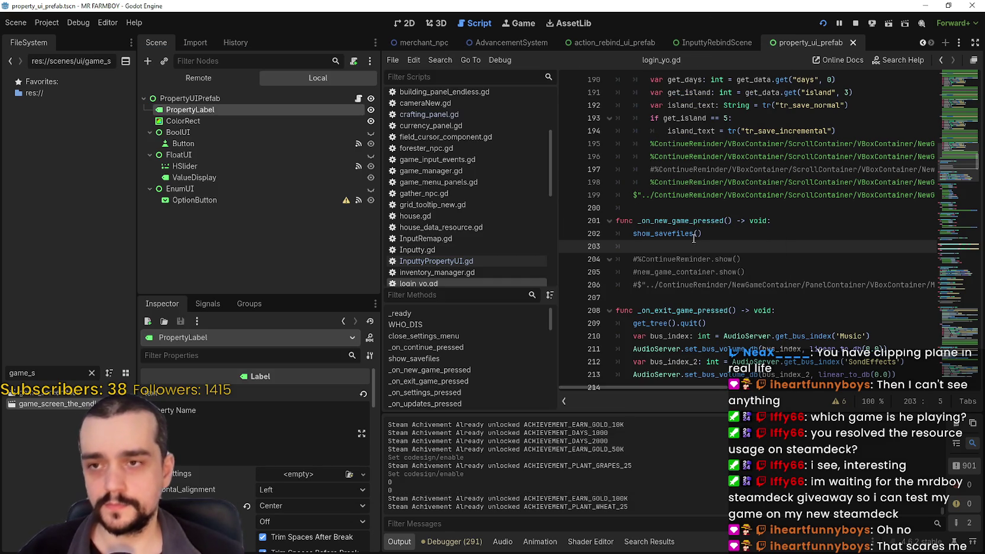
key(Up)
key(Up)
key(Up)
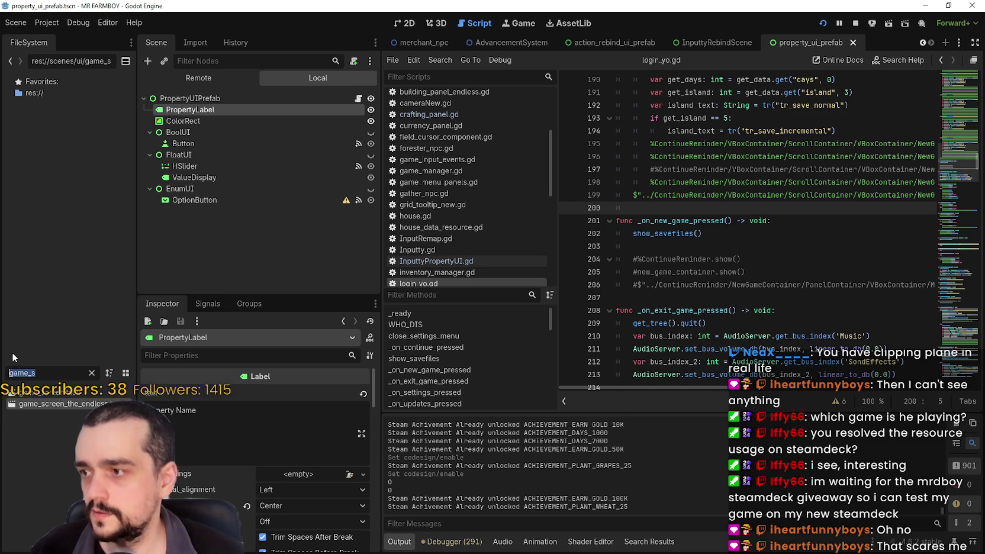
key(ctrl+a)
key(BackSpace)
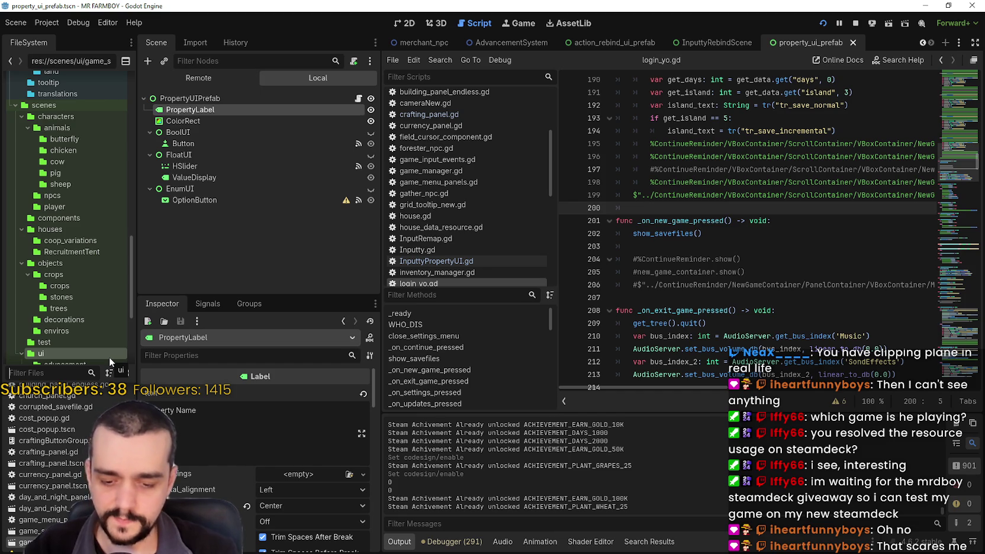
text(s)
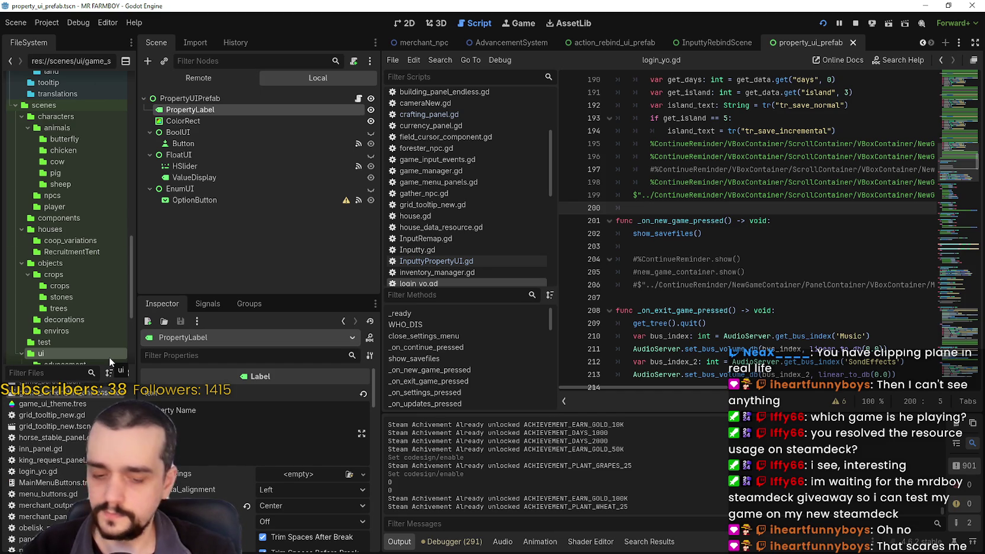
key(BackSpace)
text(opti)
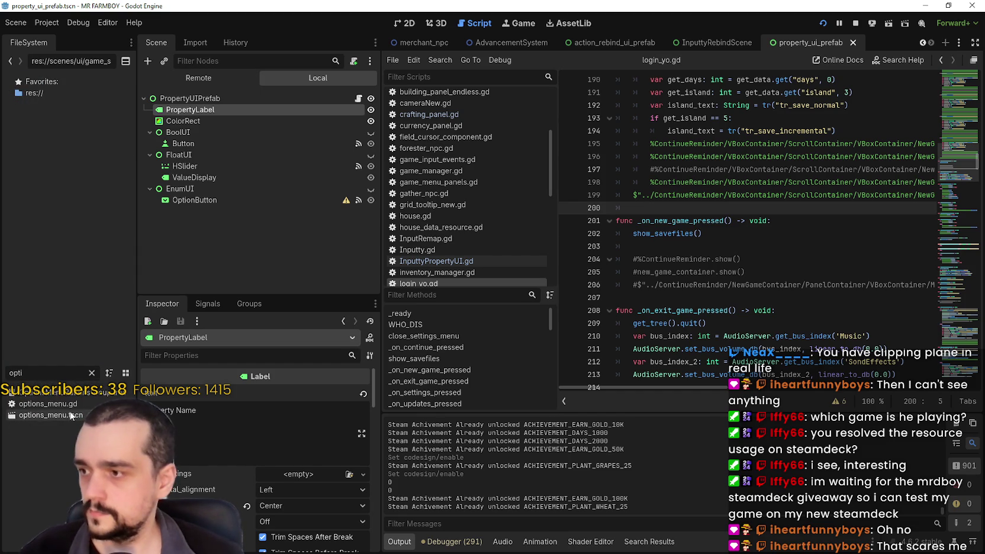
Open the options_menu scene in the 2D view, then switch to the Steam store window.
double_click(53, 415)
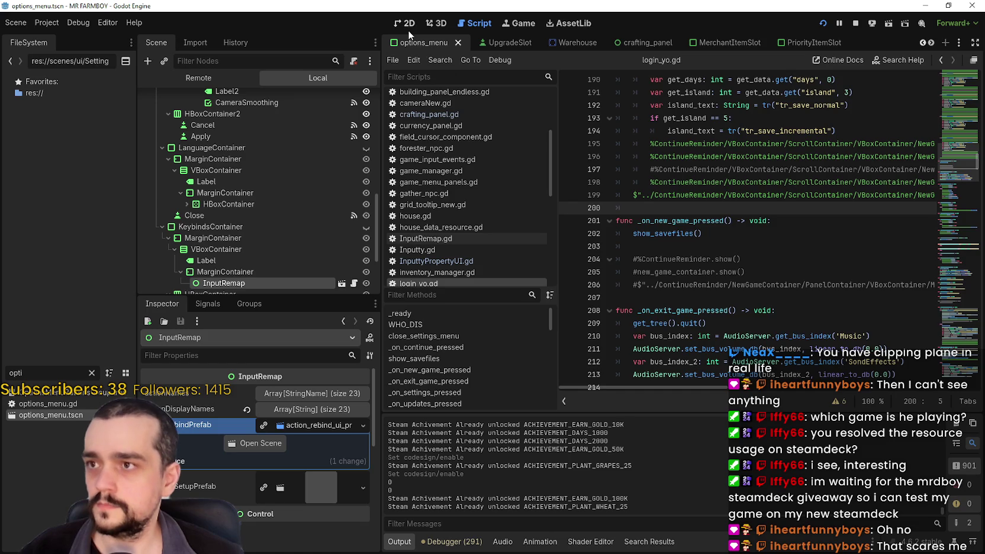
click(408, 29)
scroll(668, 204, up, 4)
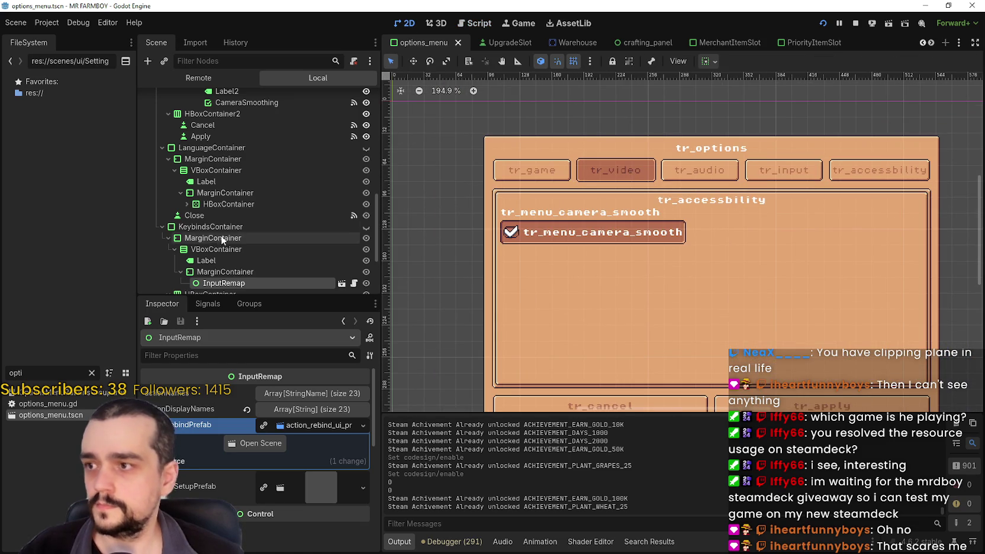
scroll(255, 241, down, 2)
scroll(258, 231, down, 2)
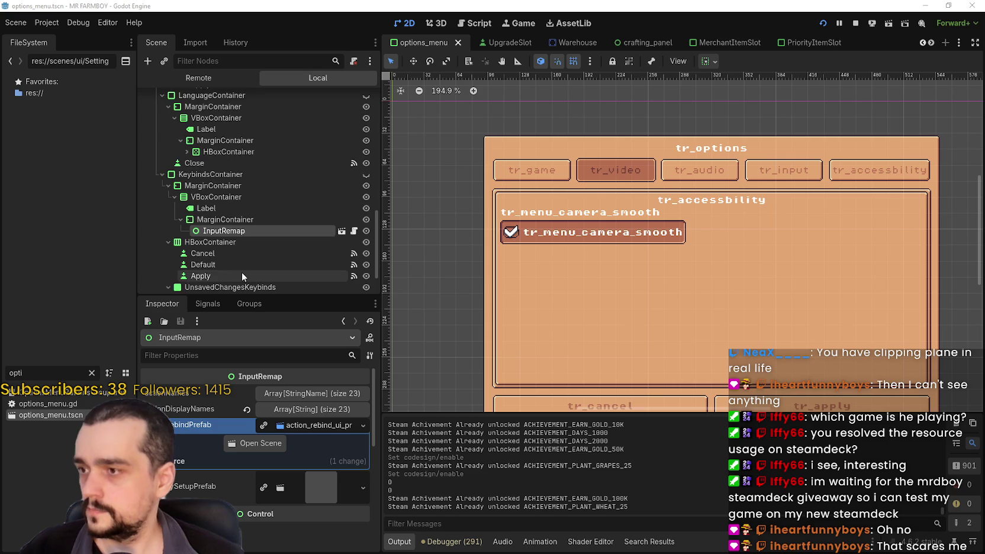
scroll(242, 273, down, 4)
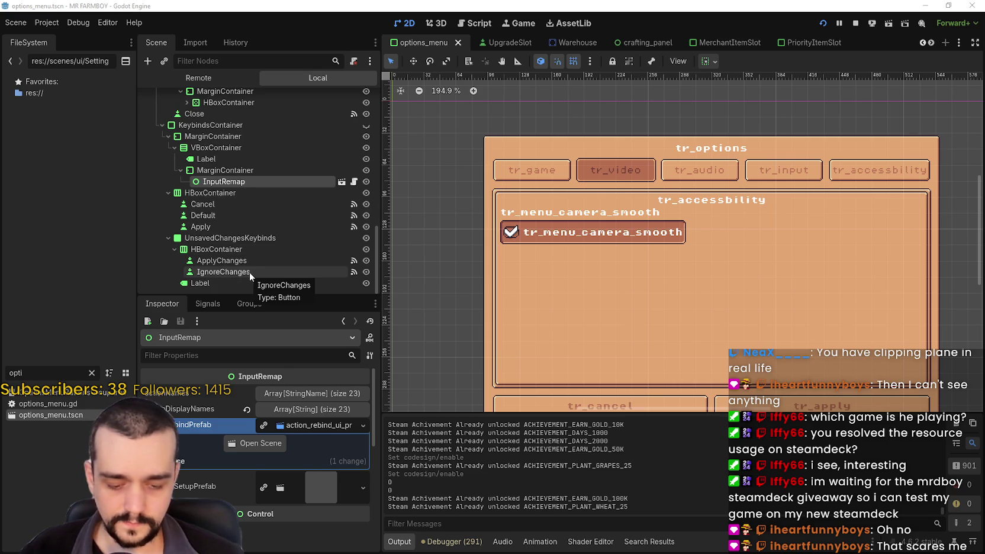
scroll(683, 290, down, 1)
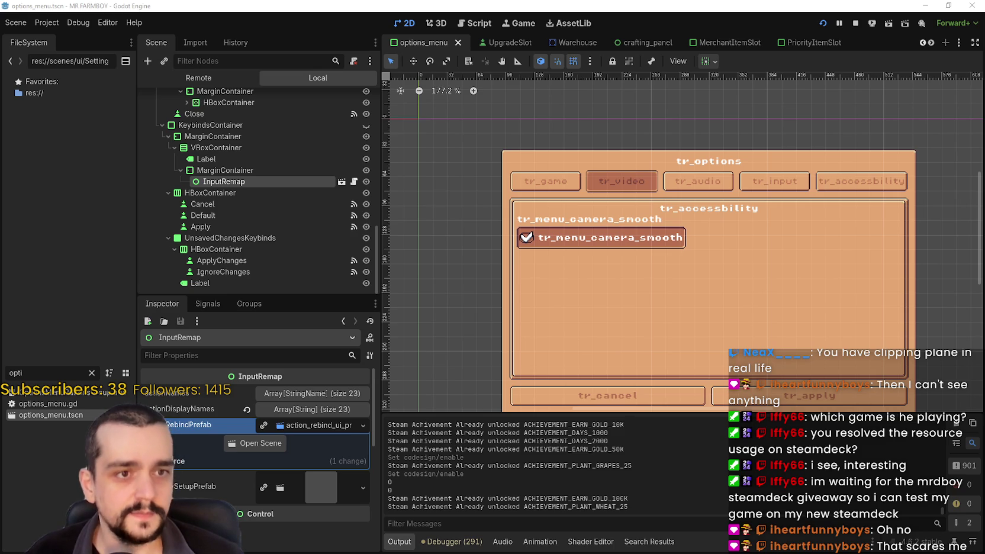
key(alt+Tab)
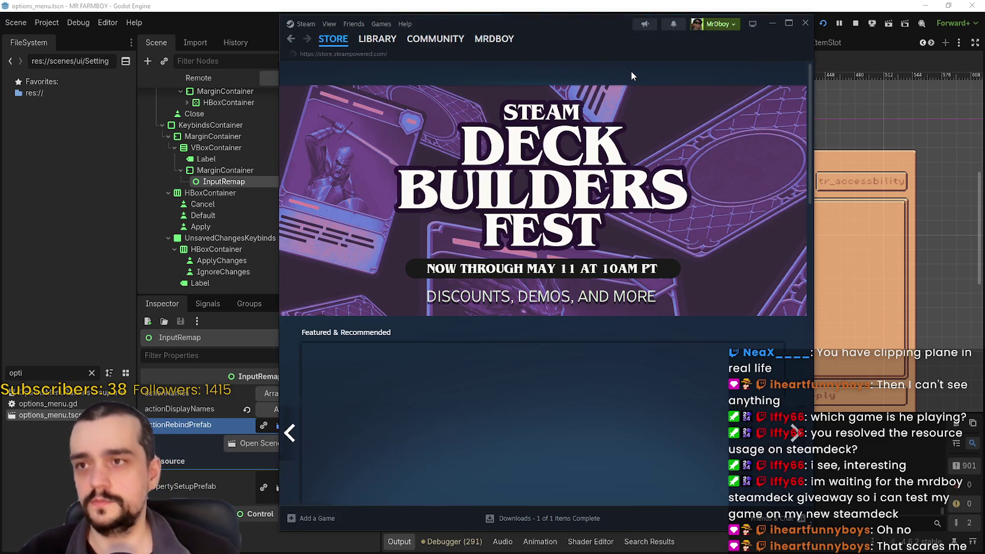
Search the Steam store for MR FARMBOY, open its store page and go to its Community Hub.
click(634, 75)
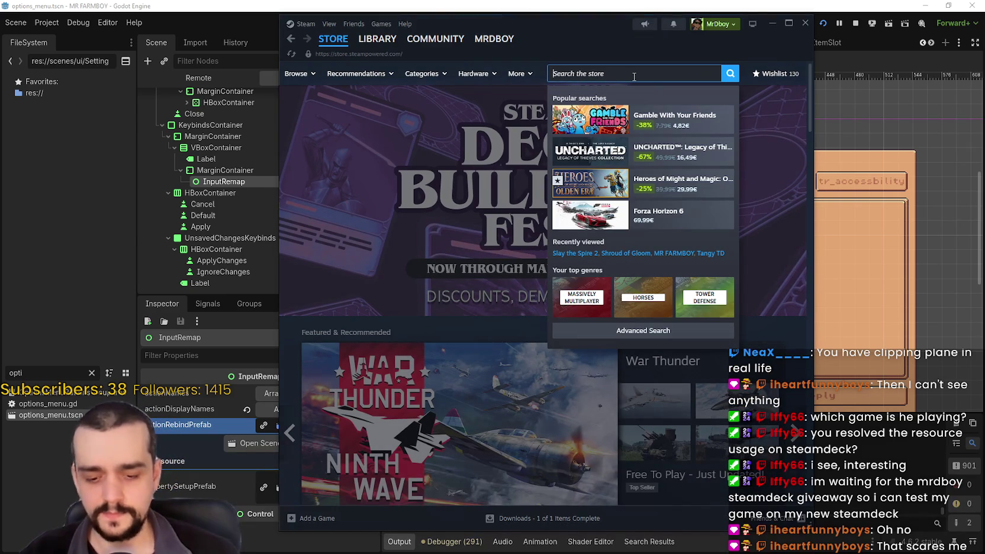
text(MR FARMBOY)
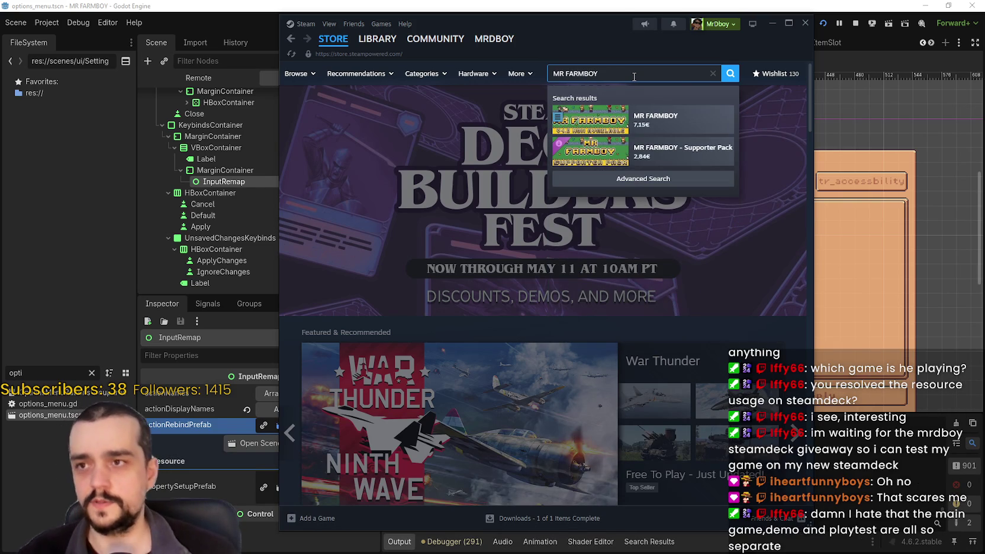
click(665, 133)
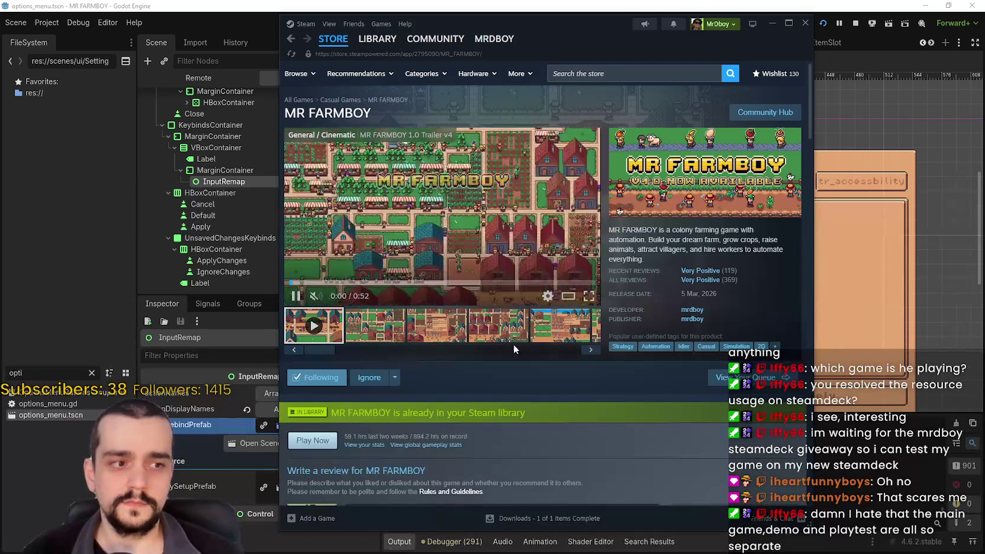
drag(611, 47, 671, 37)
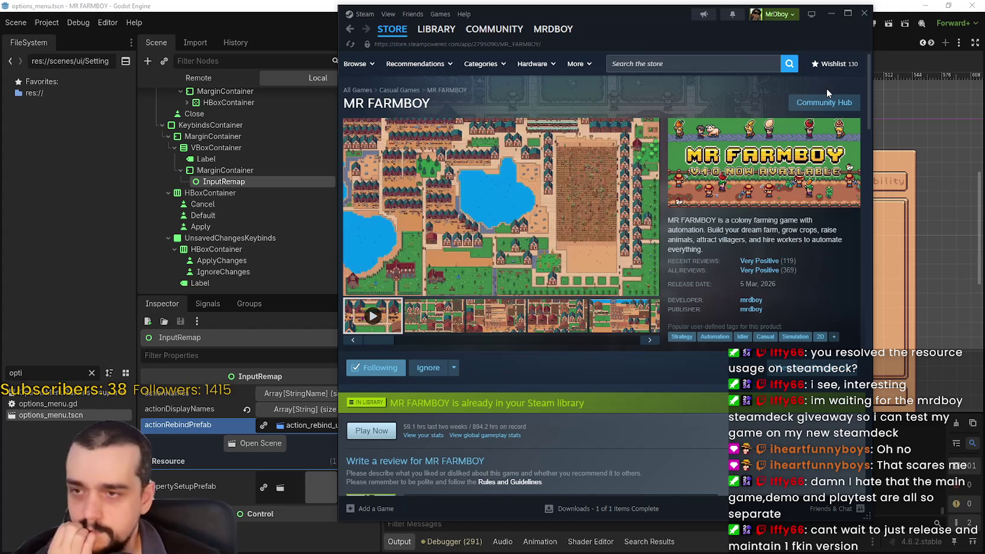
click(823, 102)
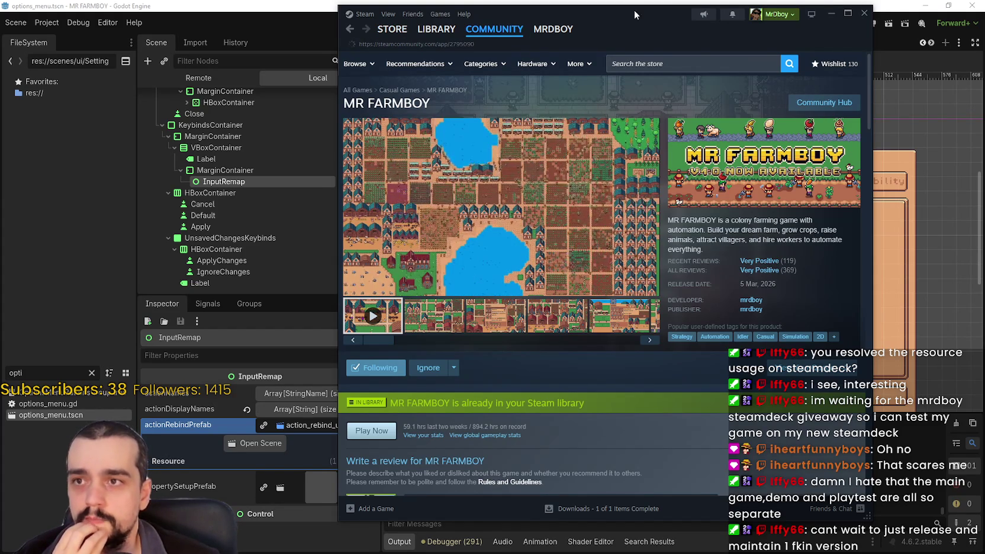
drag(634, 10, 639, 11)
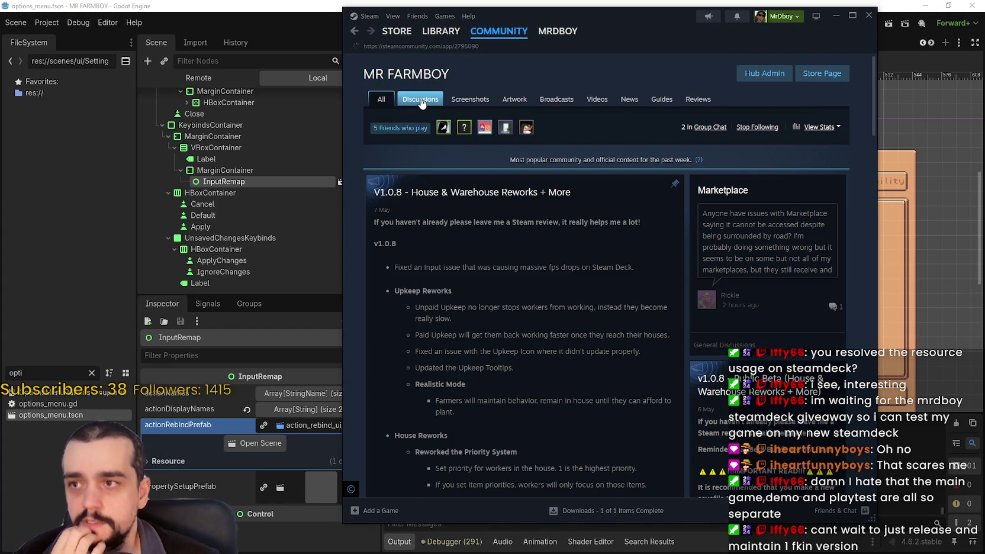
scroll(651, 237, down, 5)
scroll(698, 189, up, 5)
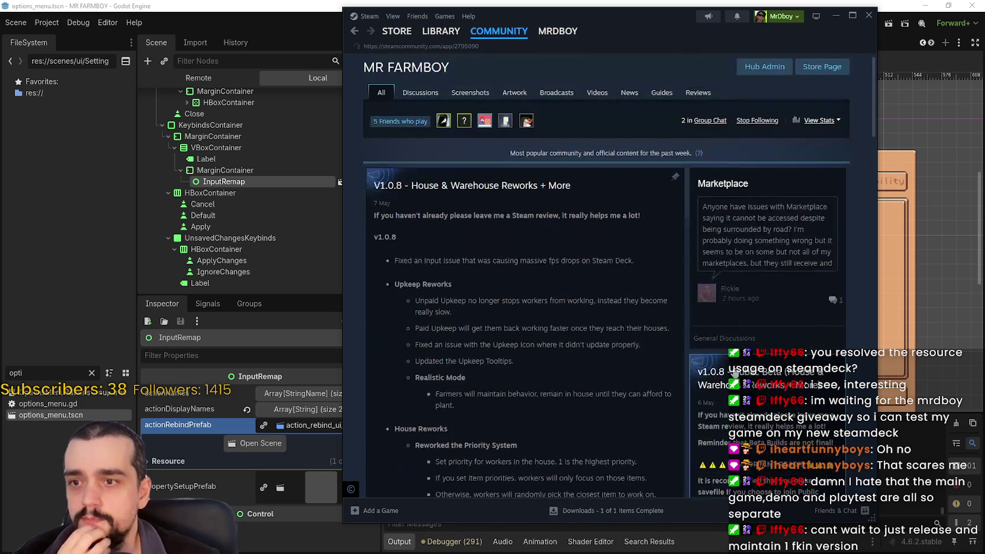
click(821, 74)
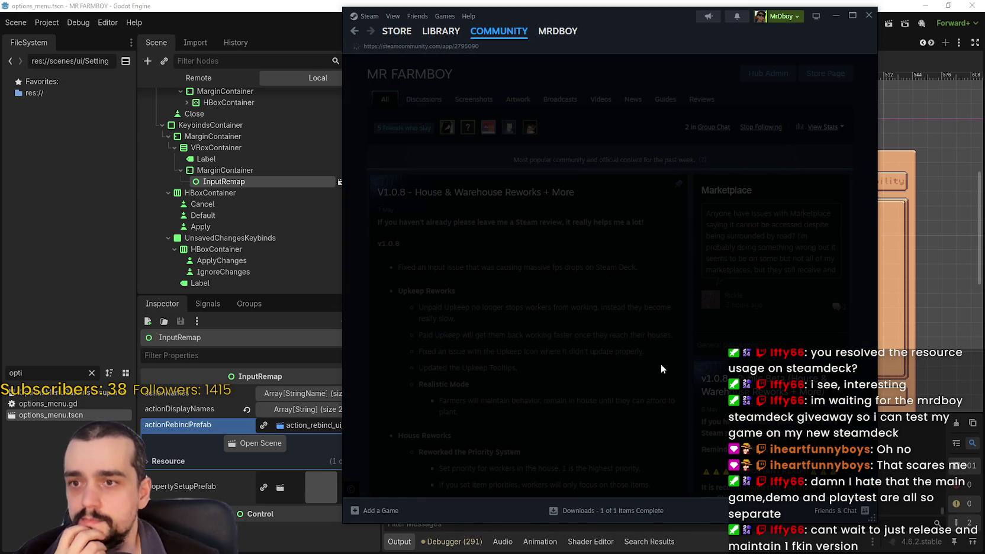
scroll(705, 355, down, 10)
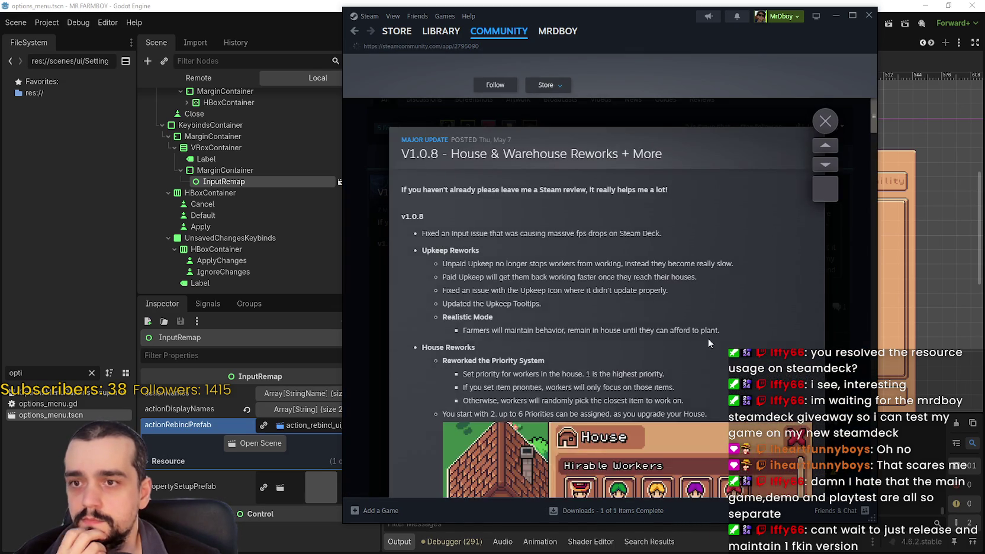
scroll(704, 387, down, 3)
click(876, 174)
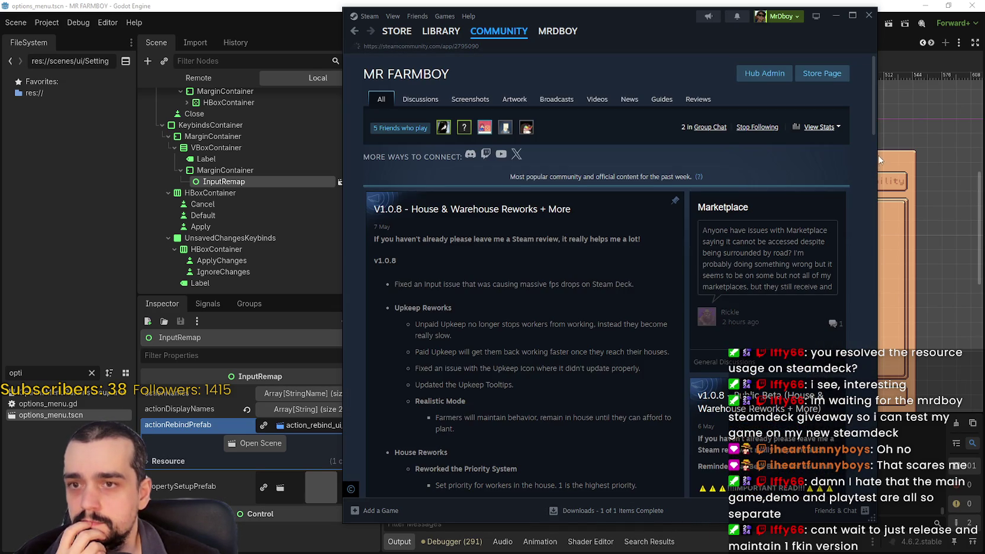
click(756, 249)
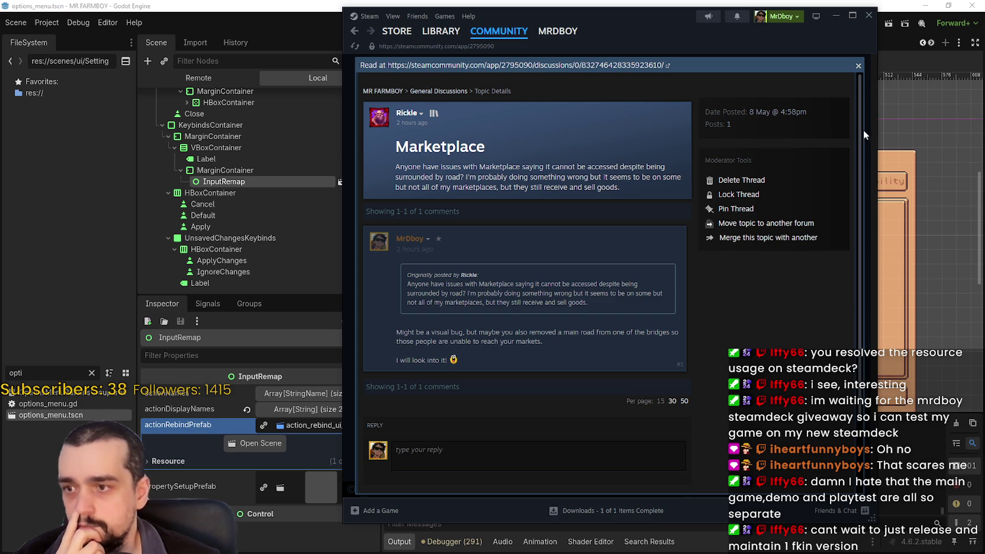
click(858, 66)
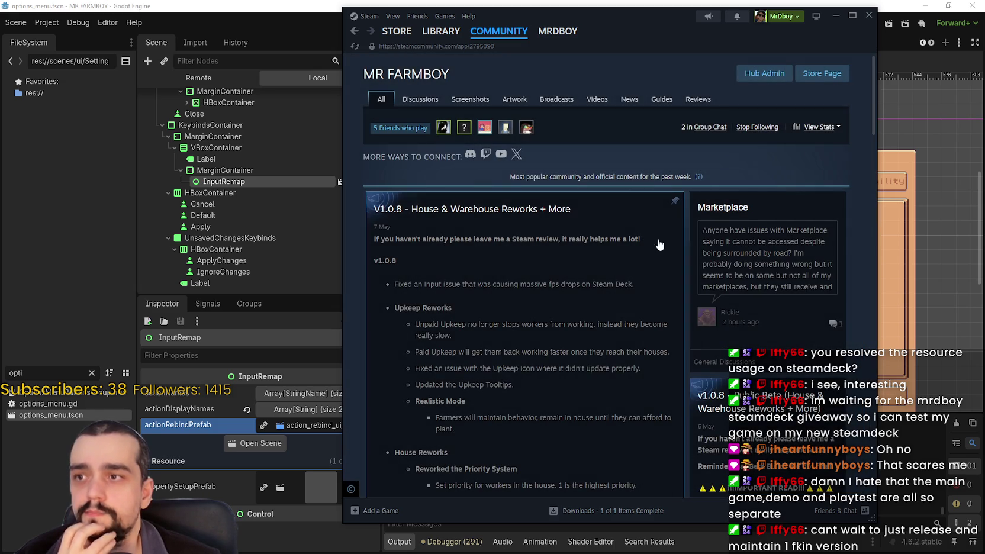
Show MR FARMBOY reviews sorted Most Recent in All Languages and open the newest Not Recommended one.
click(698, 100)
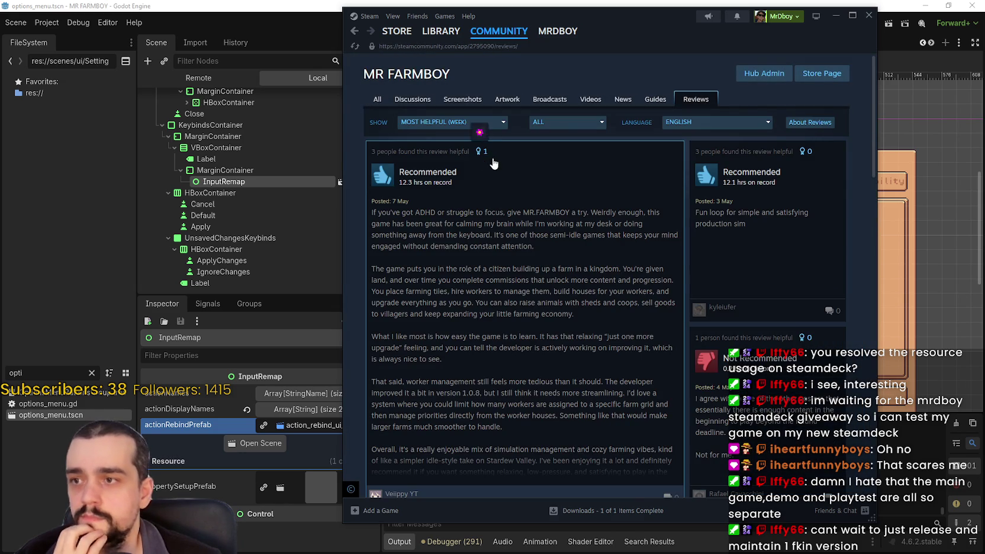
click(448, 126)
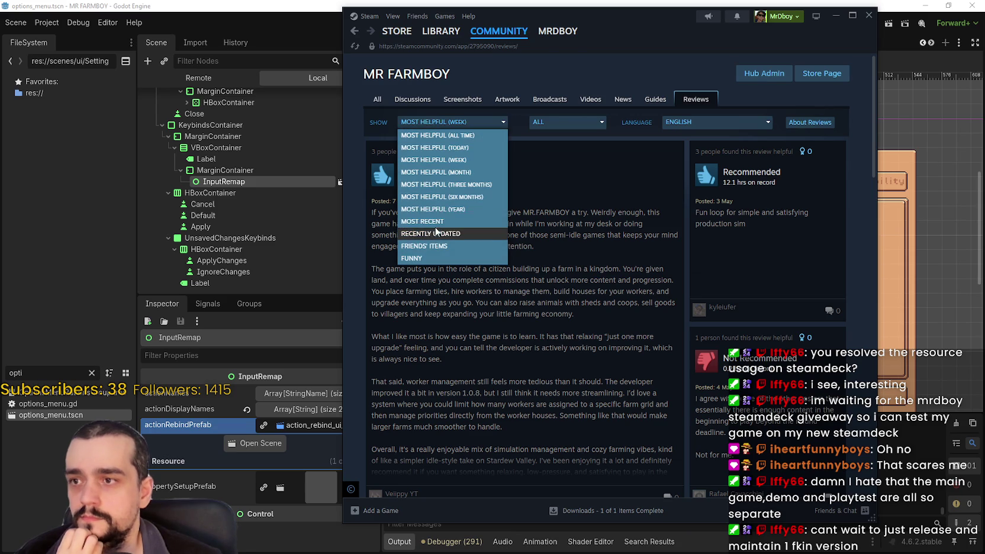
click(436, 232)
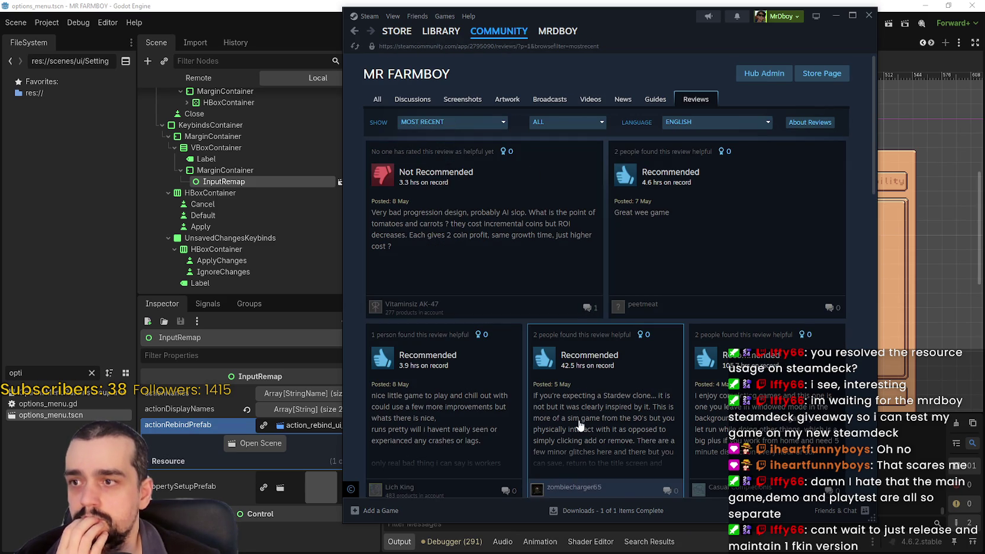
click(713, 122)
click(703, 137)
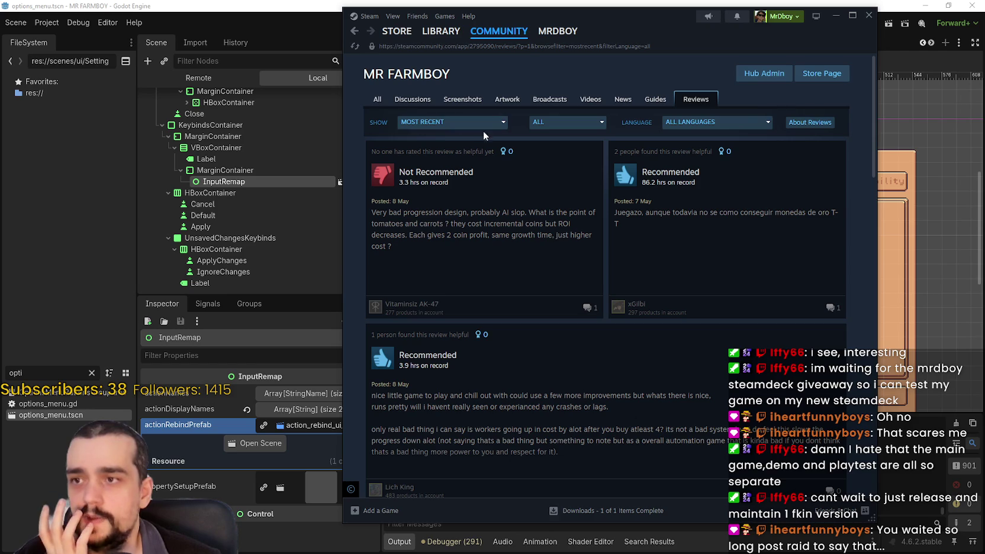
click(565, 264)
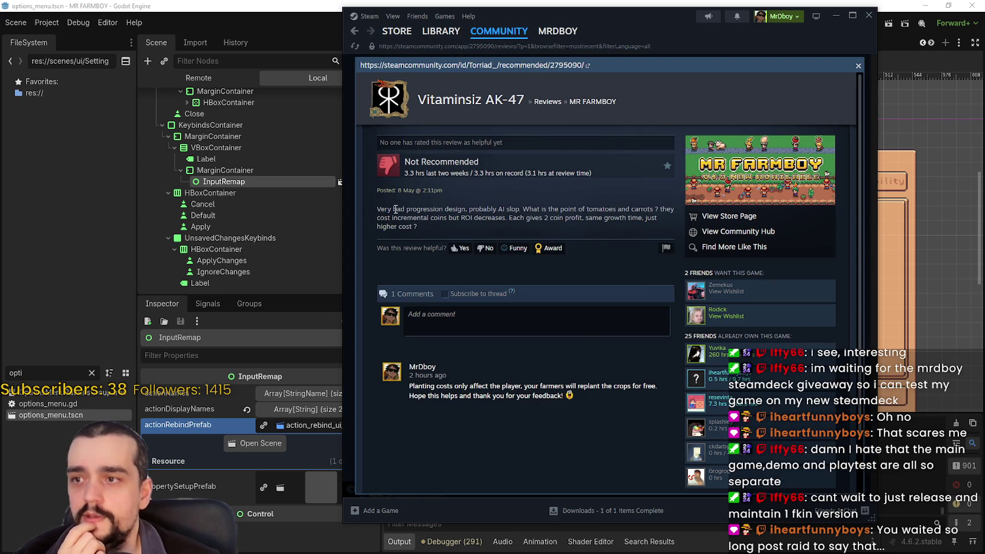
Read the Not Recommended review and the developer's reply about planting costs, then close it.
mouse_move(384, 210)
mouse_down()
mouse_move(663, 216)
mouse_move(674, 207)
mouse_move(660, 218)
mouse_move(389, 210)
mouse_move(527, 218)
mouse_up()
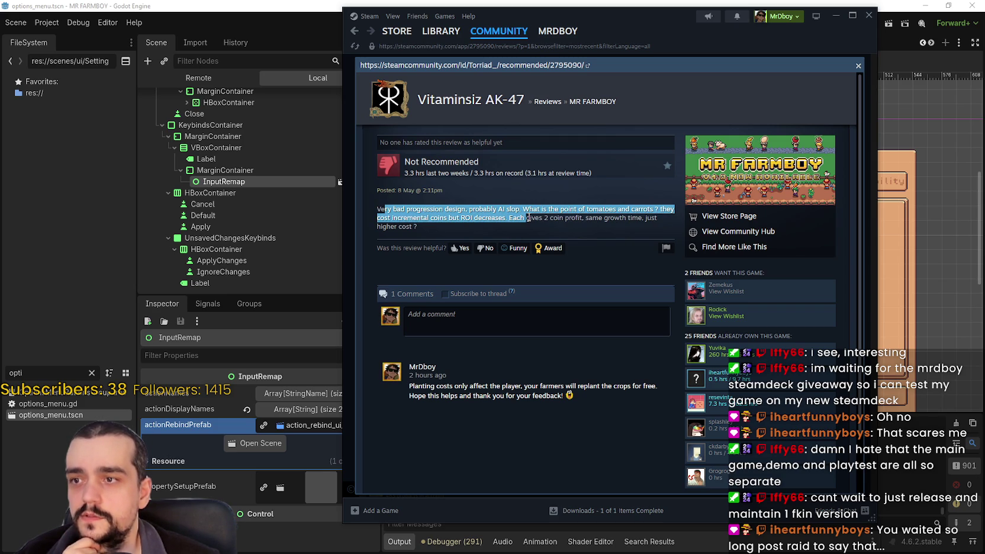
mouse_move(599, 219)
mouse_down()
mouse_move(648, 218)
mouse_move(439, 224)
mouse_up()
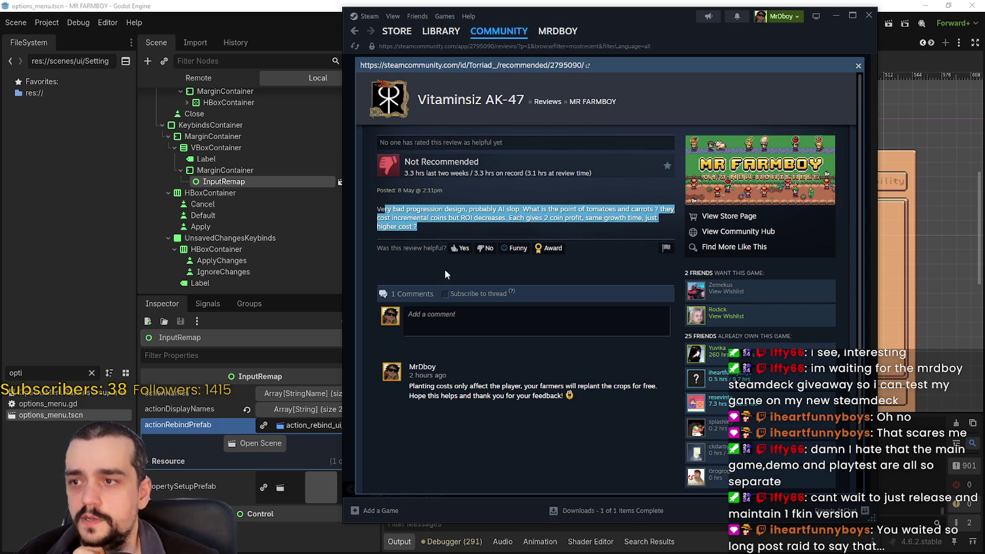
scroll(445, 270, down, 1)
double_click(417, 334)
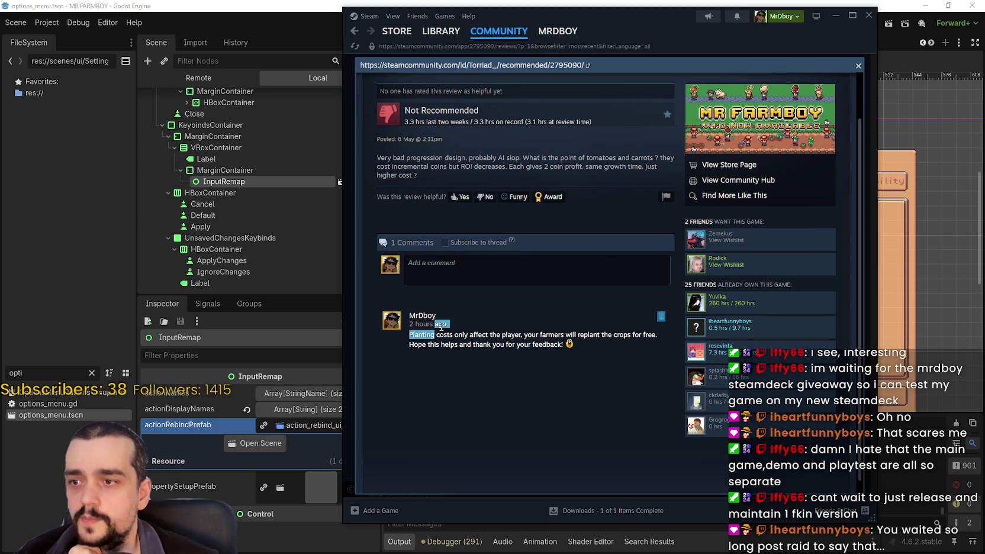
mouse_move(441, 327)
mouse_down()
mouse_move(599, 335)
mouse_move(640, 353)
mouse_up()
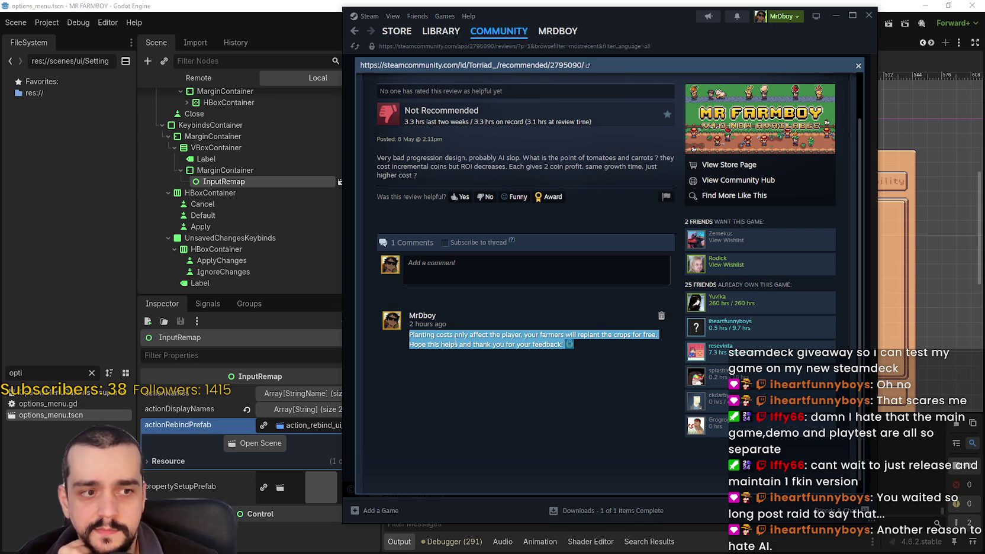
scroll(717, 196, up, 2)
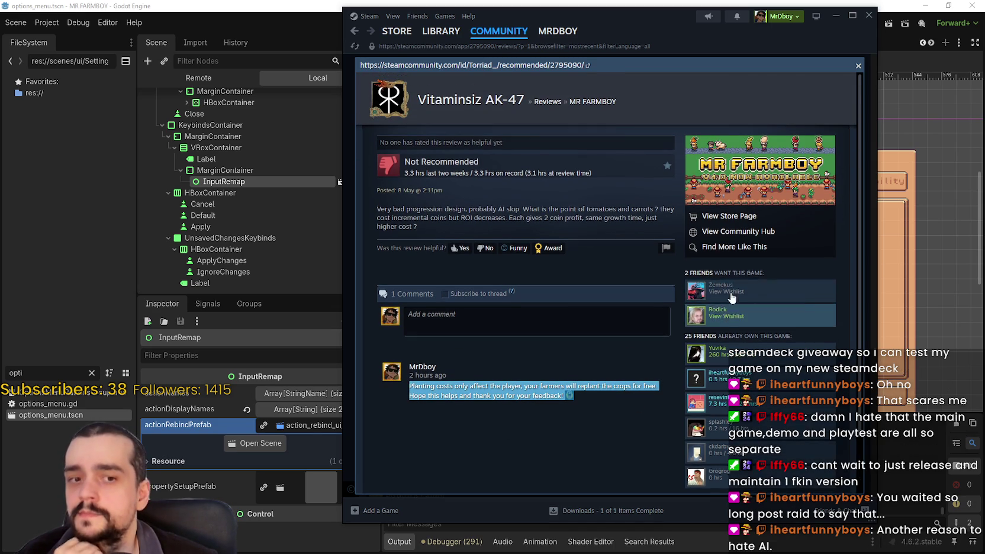
click(859, 67)
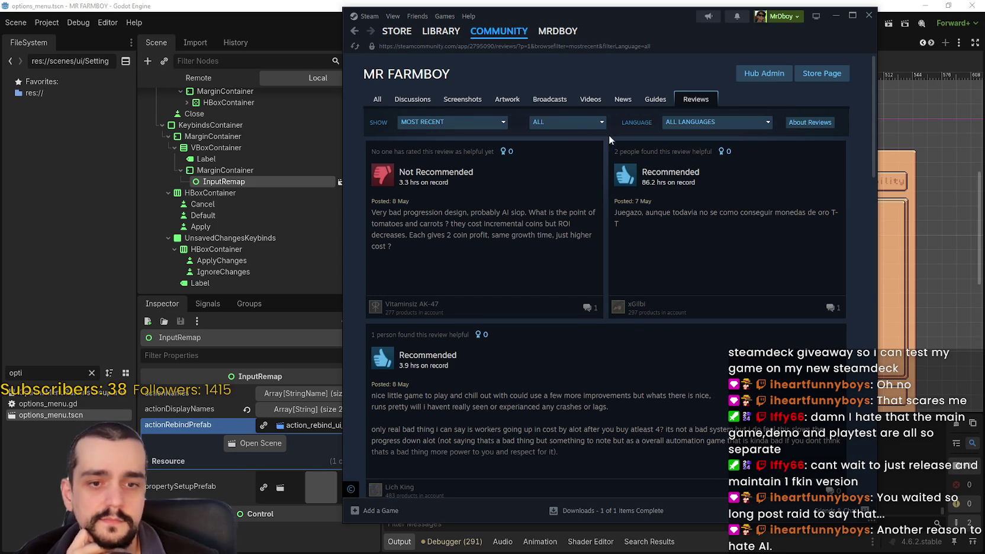
Make the Steam window narrower and taller and head to MR FARMBOY's store page.
mouse_move(409, 37)
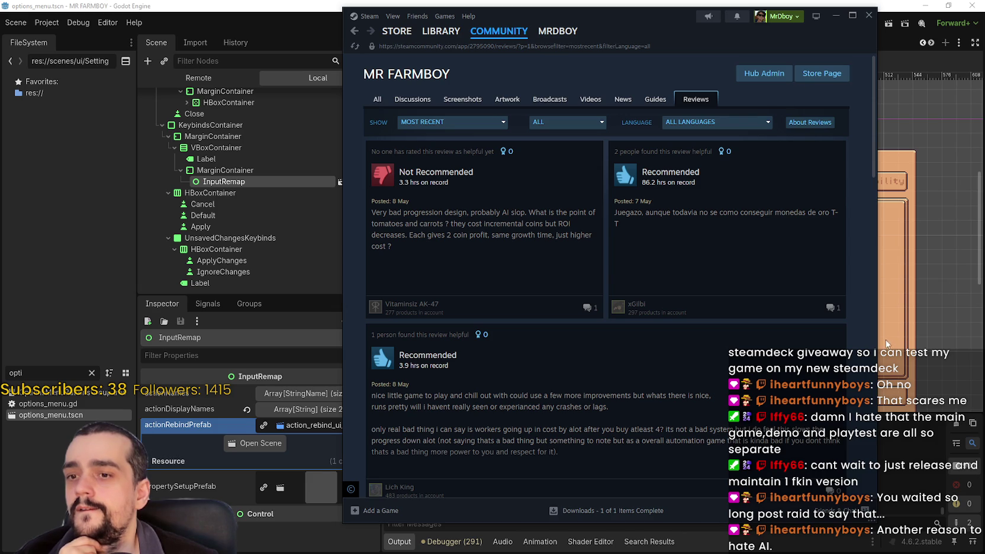
scroll(884, 338, down, 1)
scroll(900, 284, up, 3)
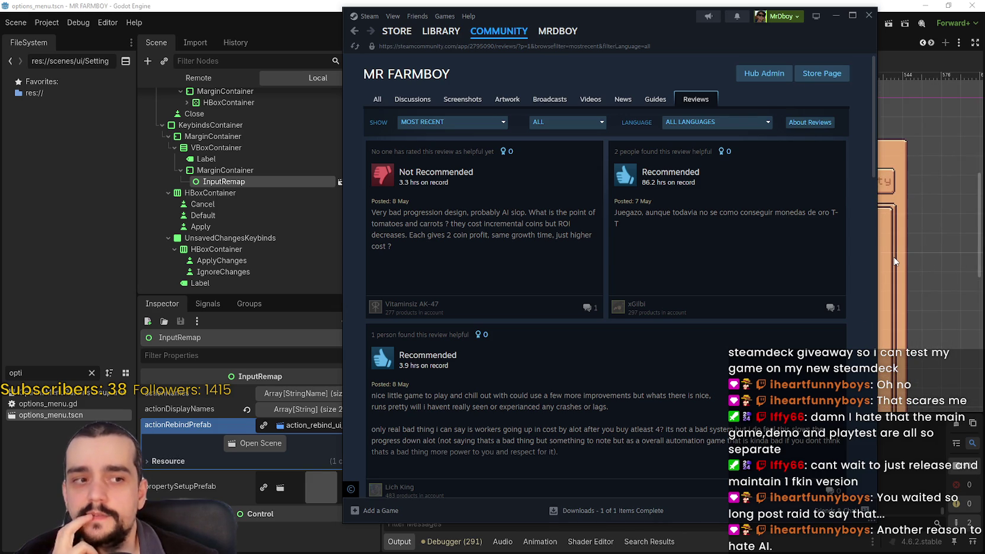
scroll(896, 272, down, 3)
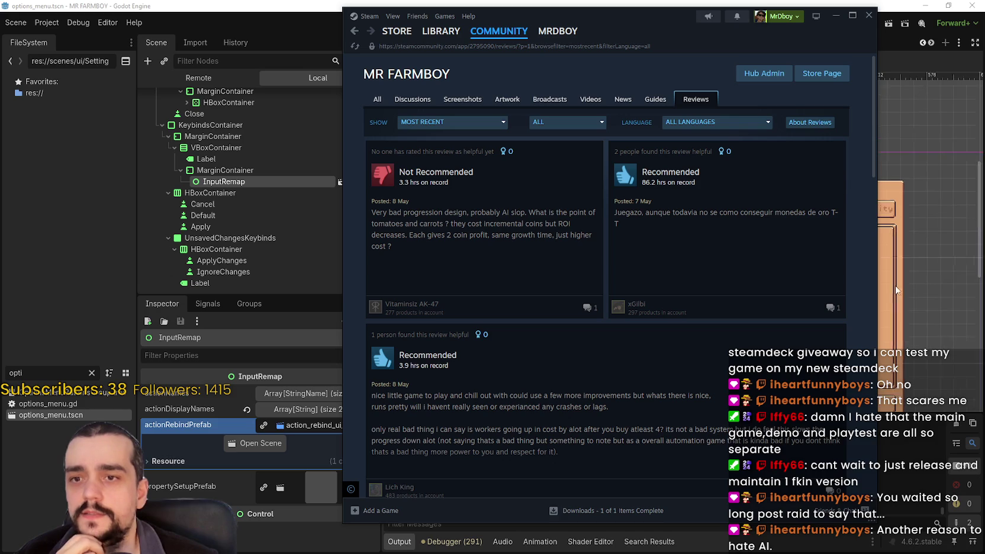
scroll(881, 289, down, 1)
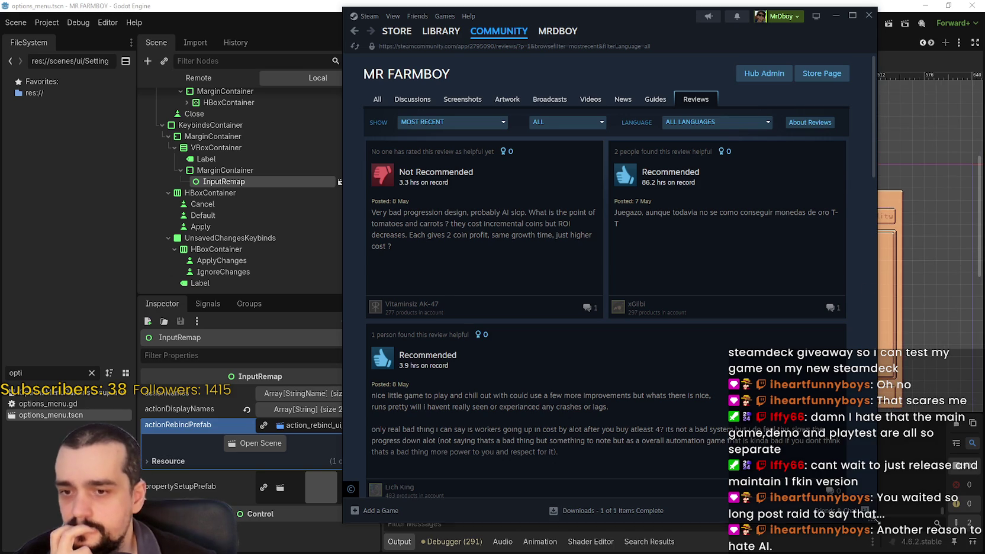
mouse_move(877, 523)
mouse_down()
mouse_move(860, 532)
mouse_move(897, 533)
mouse_move(860, 532)
mouse_move(865, 544)
mouse_move(849, 545)
mouse_move(853, 522)
mouse_move(857, 536)
mouse_move(845, 543)
mouse_move(876, 544)
mouse_move(846, 543)
mouse_move(853, 548)
mouse_up()
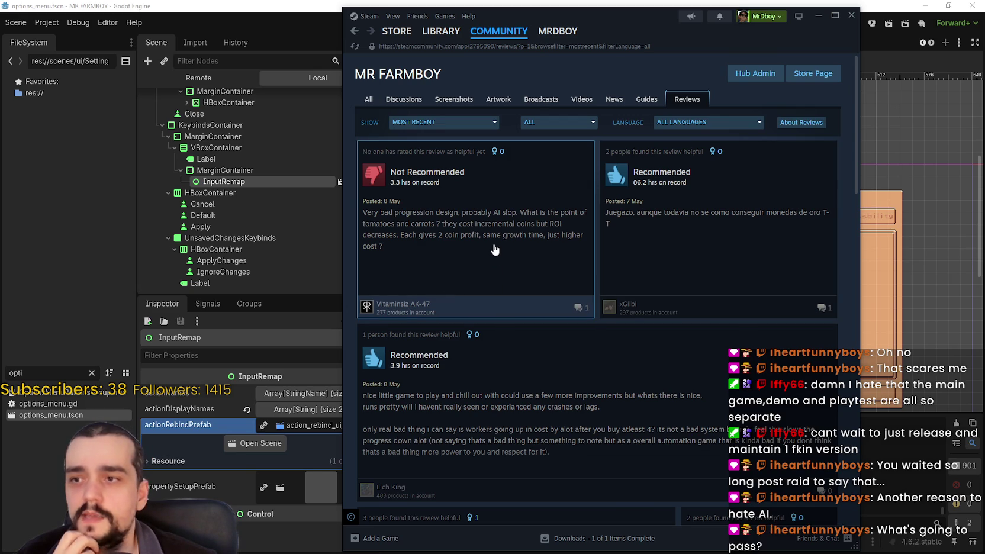
mouse_move(397, 30)
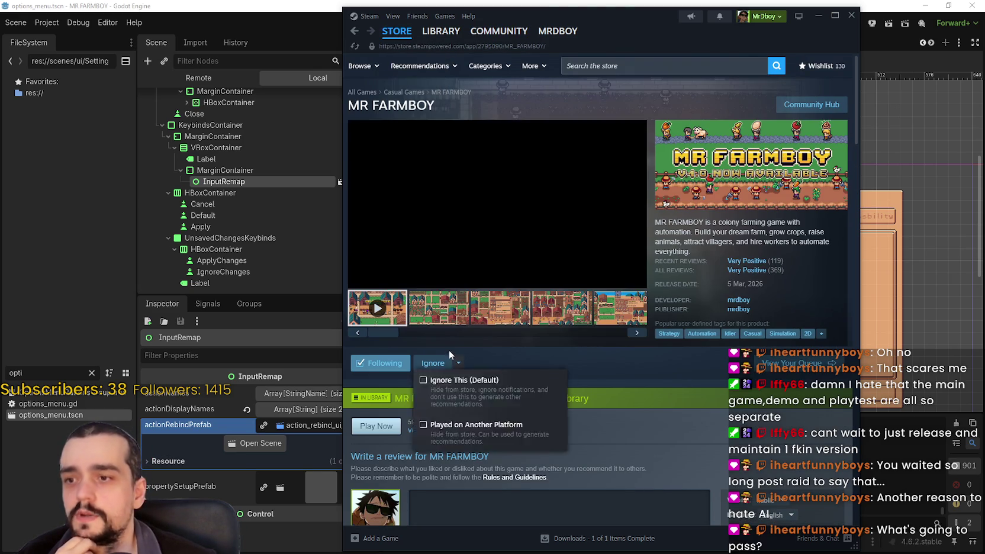
Show the second screenshot in MR FARMBOY's store showcase, then bring the Godot editor forward.
scroll(536, 348, down, 4)
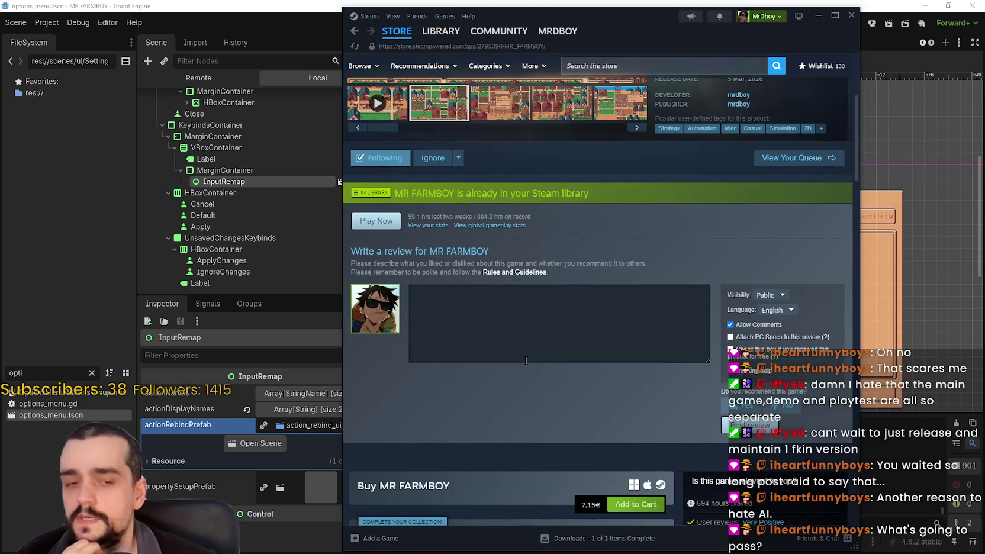
scroll(542, 390, down, 1)
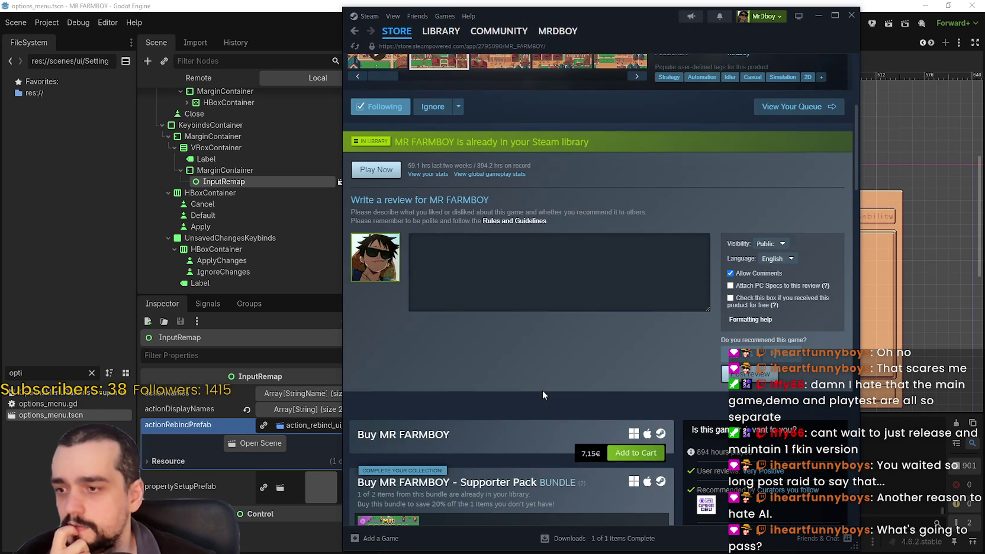
scroll(542, 390, up, 2)
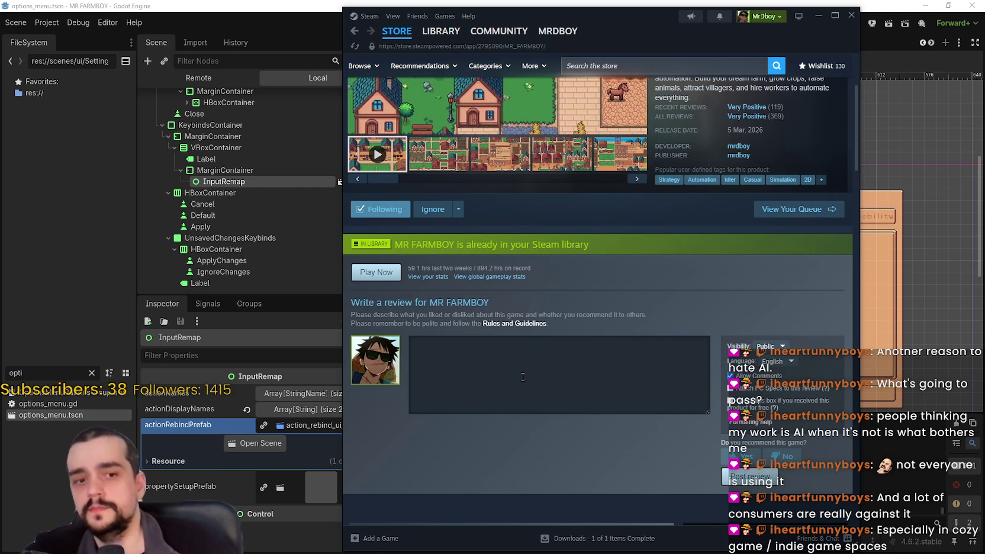
scroll(567, 272, up, 3)
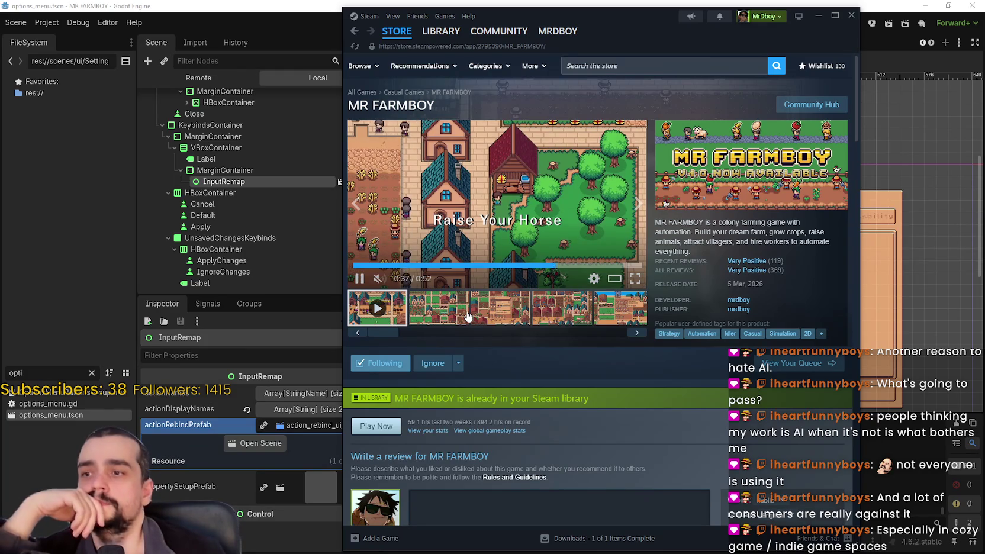
click(439, 309)
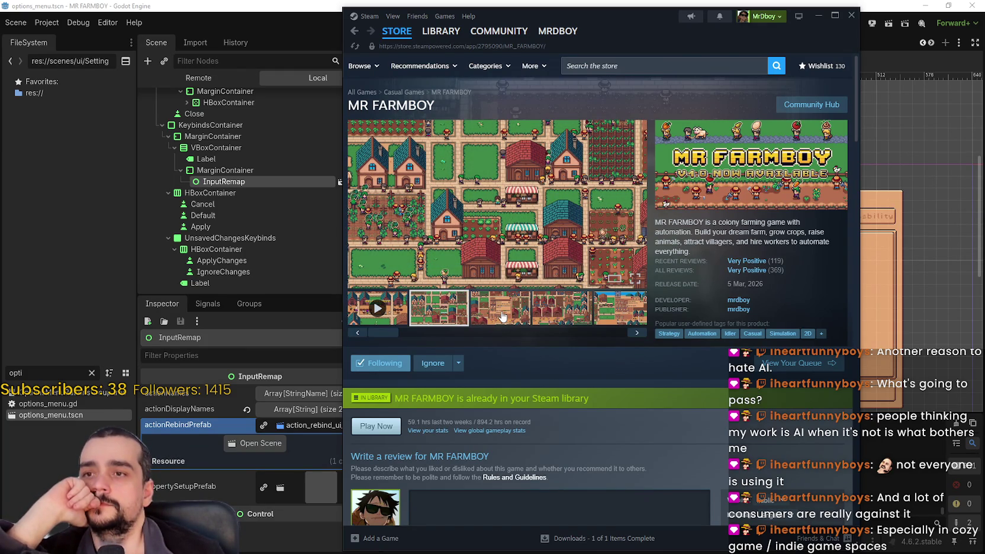
mouse_move(401, 30)
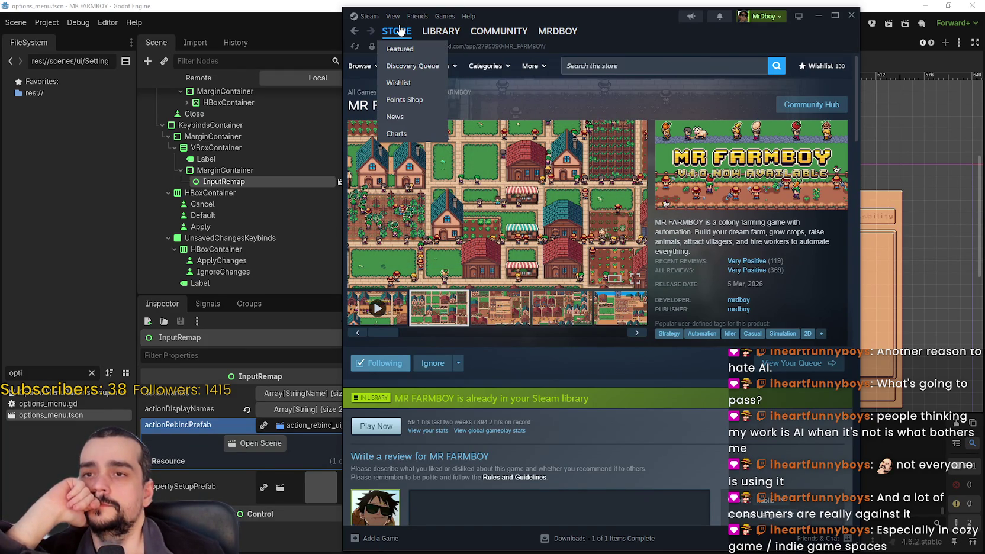
click(671, 4)
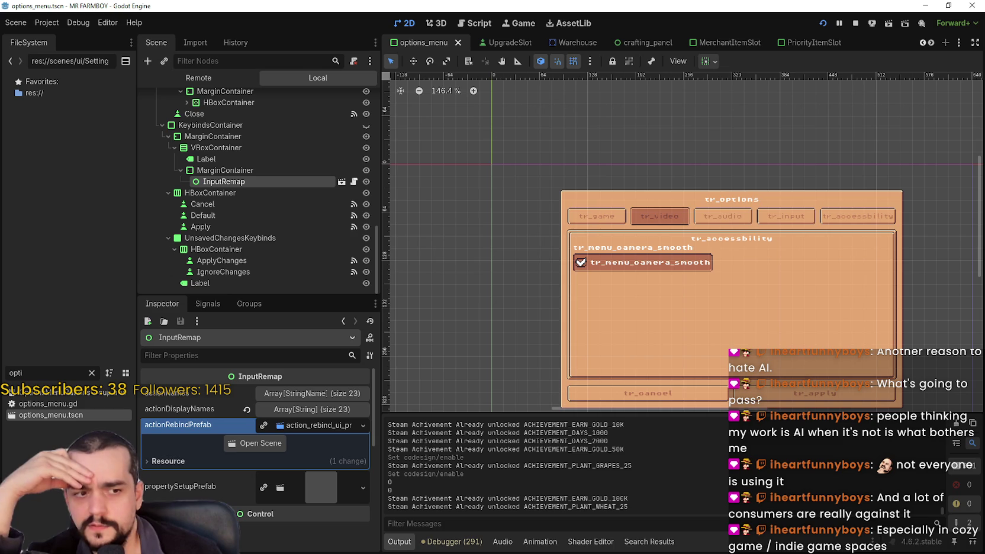
Check the in-game language menu, then expand the container holding the language buttons.
key(alt+Tab)
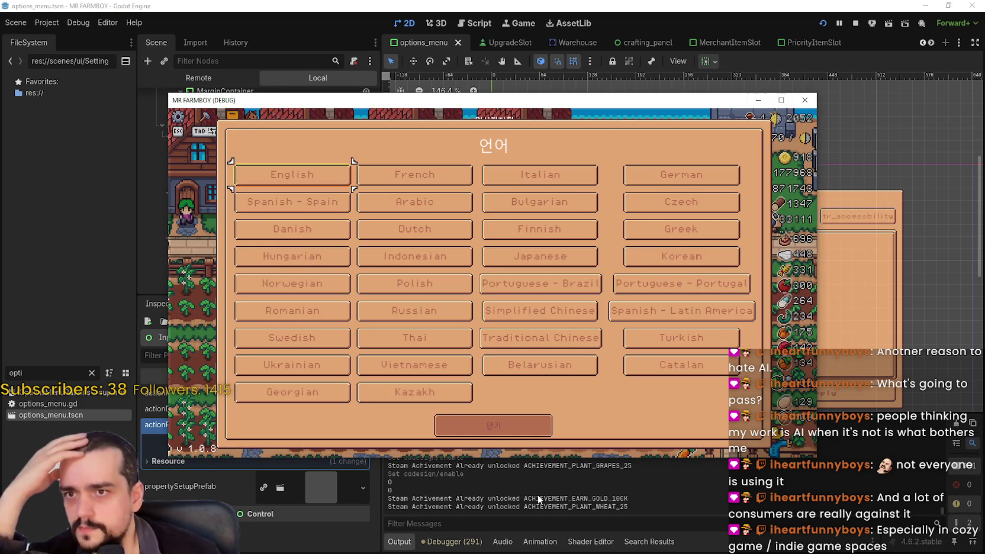
click(494, 425)
click(665, 5)
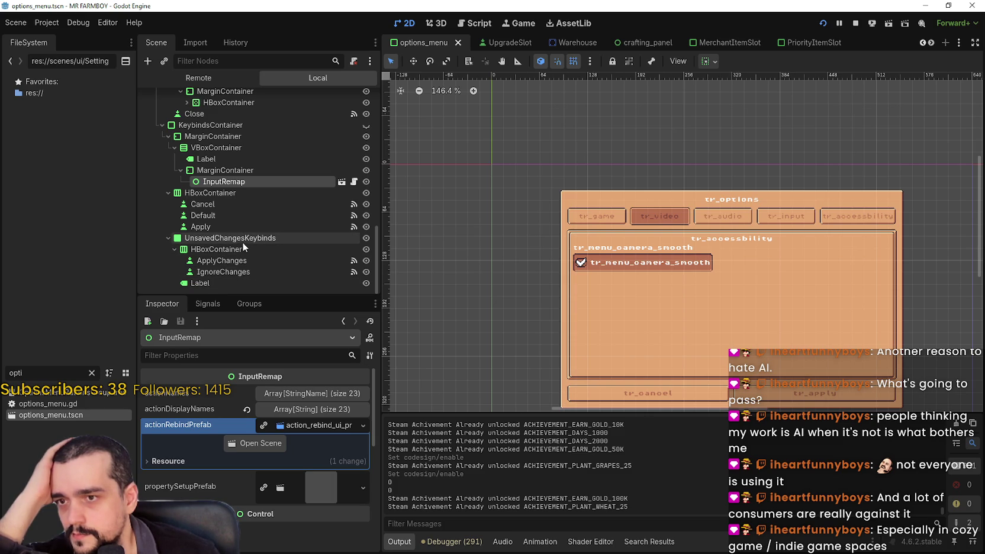
scroll(246, 178, up, 2)
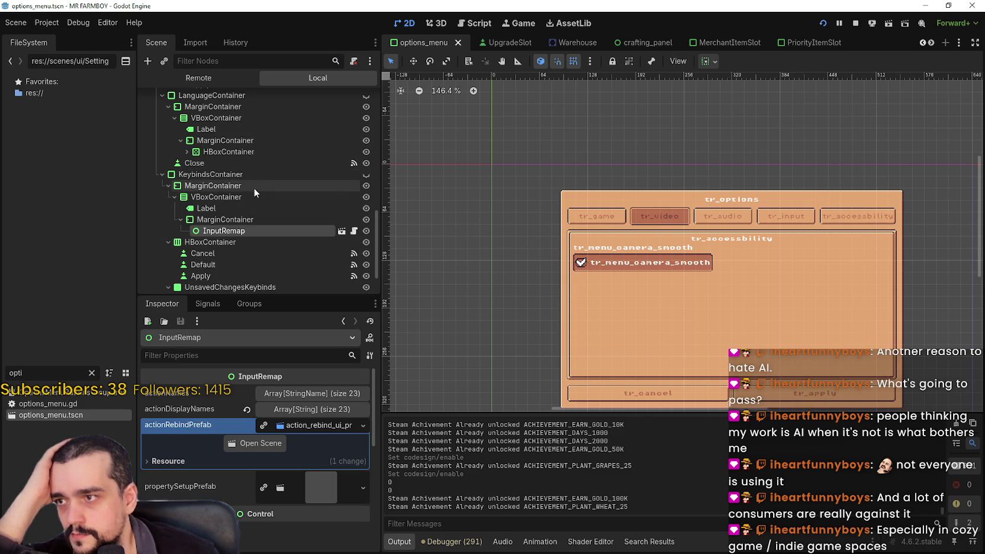
click(214, 173)
scroll(235, 229, up, 5)
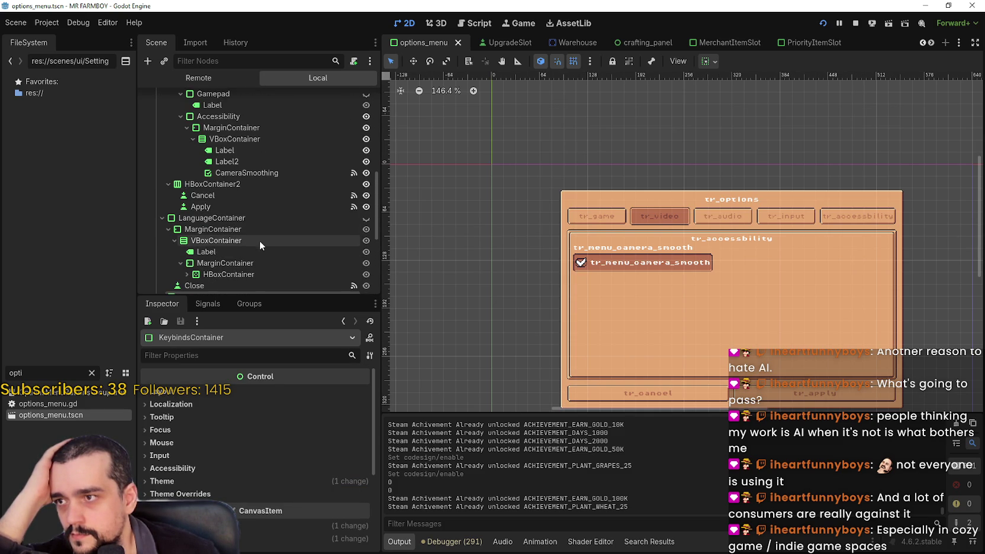
scroll(229, 237, down, 1)
click(187, 250)
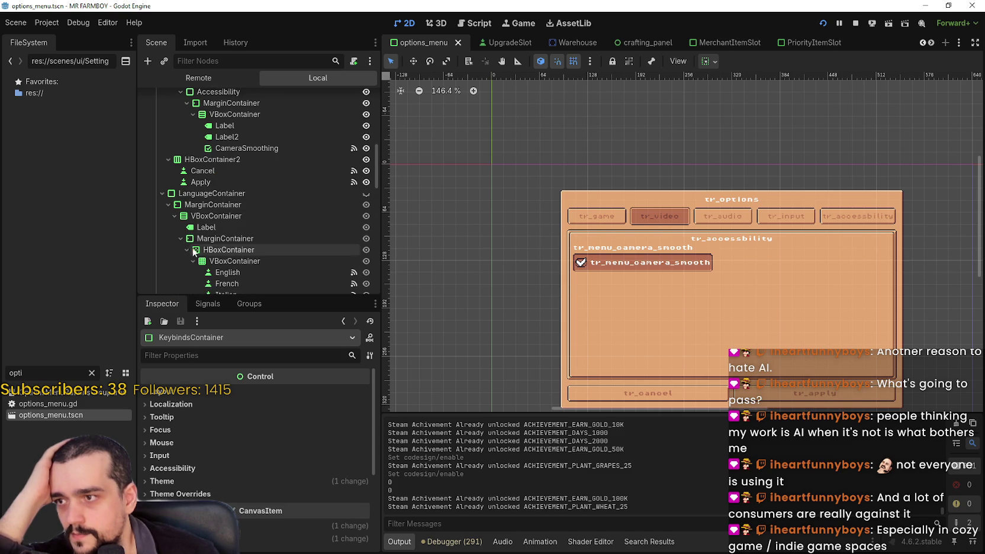
scroll(258, 194, down, 4)
Relabel the Simplified Chinese language button as 简体中文.
click(277, 172)
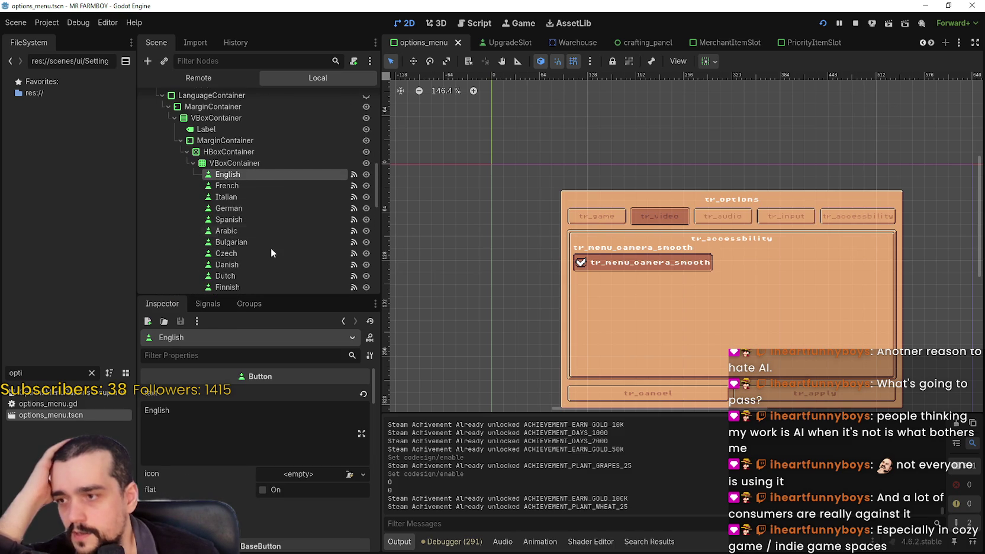
click(226, 424)
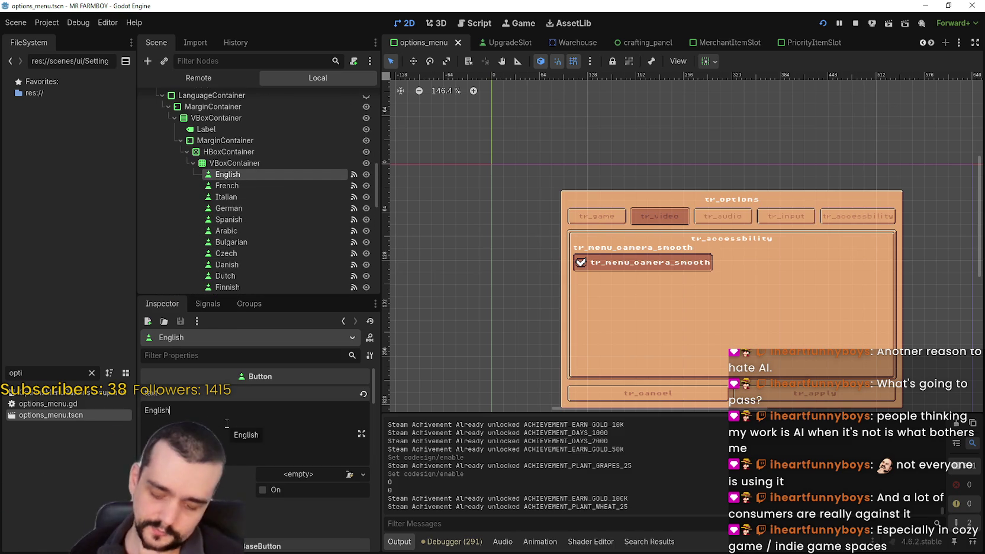
click(235, 188)
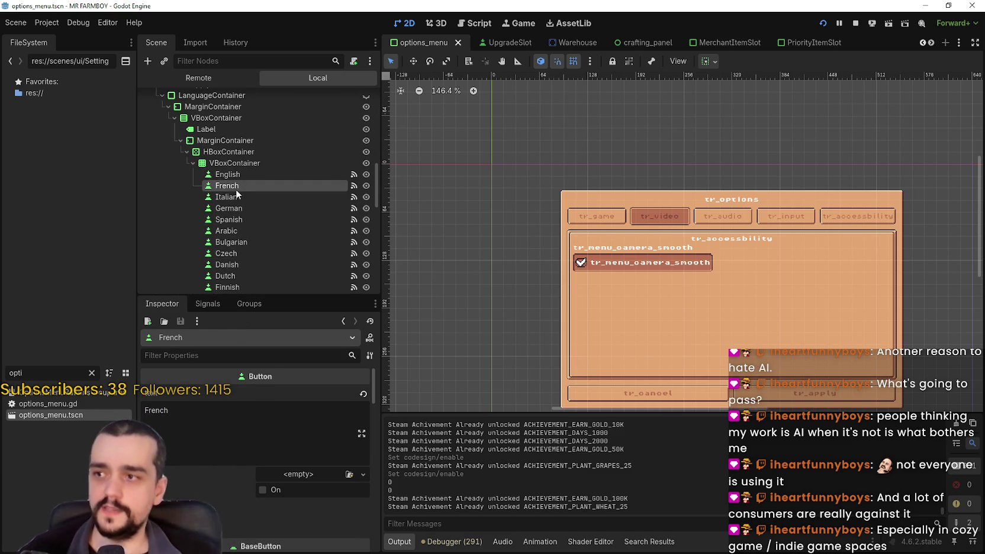
scroll(243, 188, down, 8)
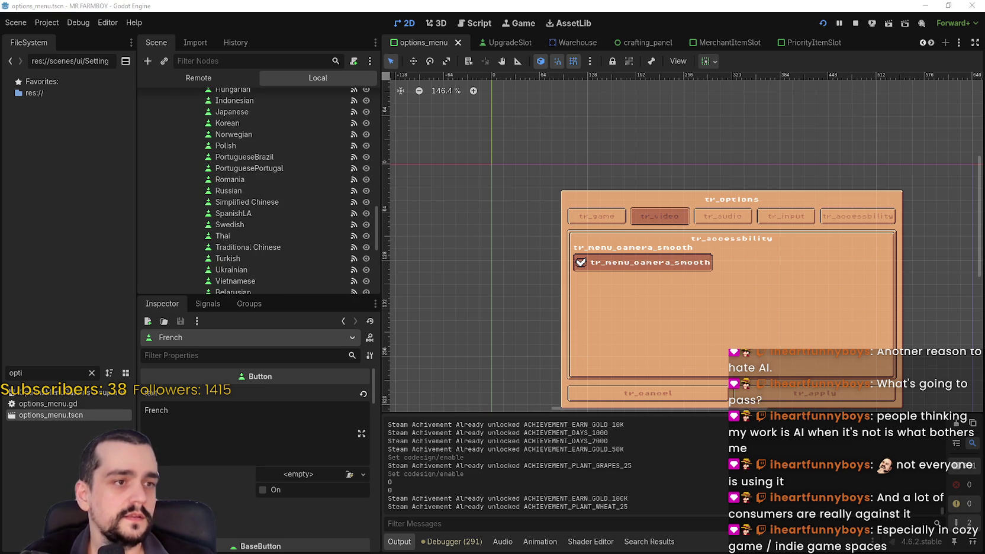
scroll(255, 237, down, 5)
scroll(246, 267, up, 5)
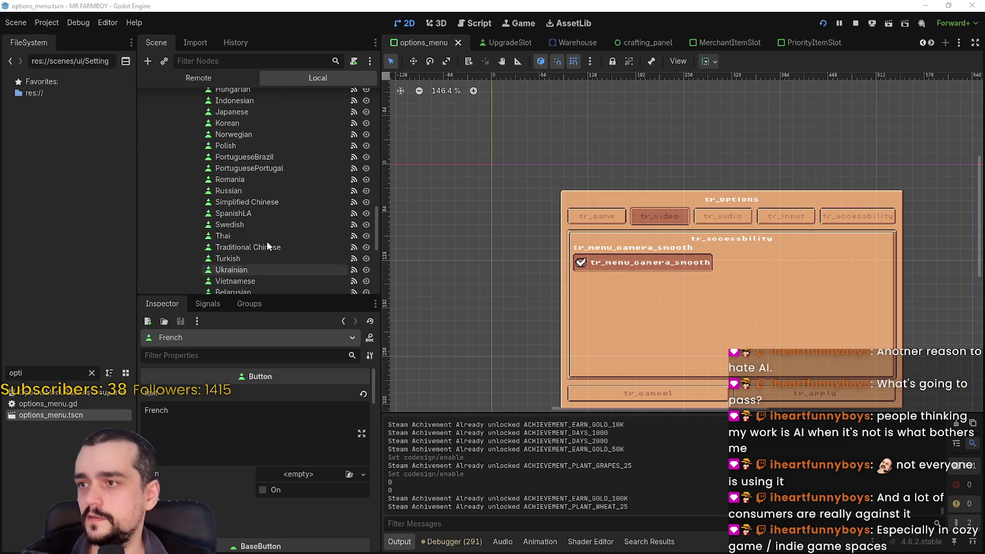
click(258, 202)
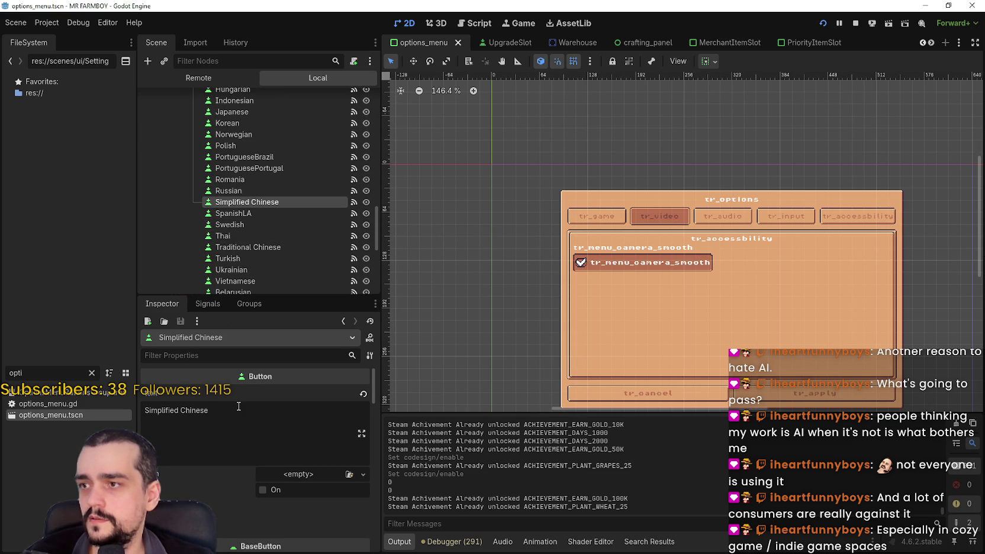
drag(236, 411, 139, 411)
text(简体中文)
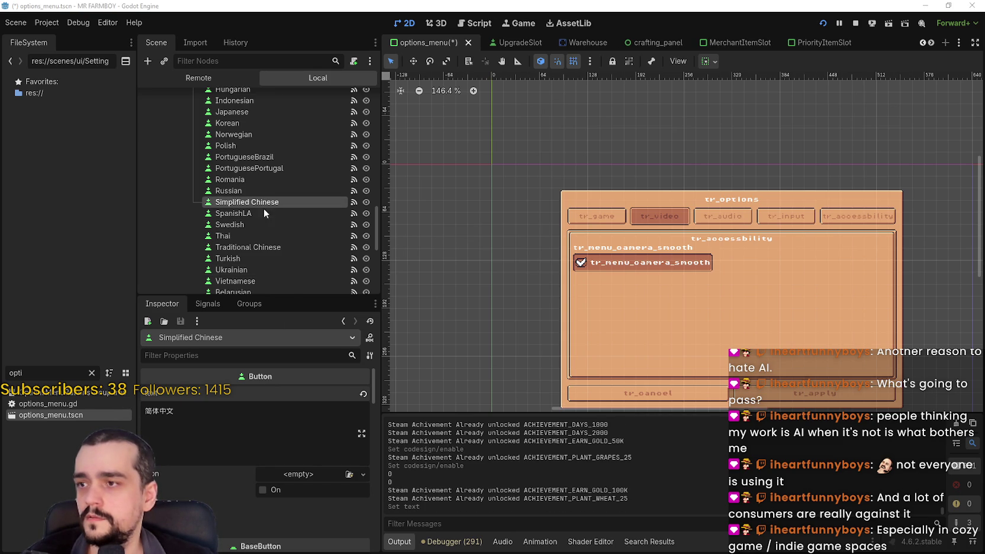
Relabel the Traditional Chinese button as 繁體中文, save the scene, and select the French button.
click(271, 247)
click(231, 411)
key(ctrl+a)
text(繁體中文)
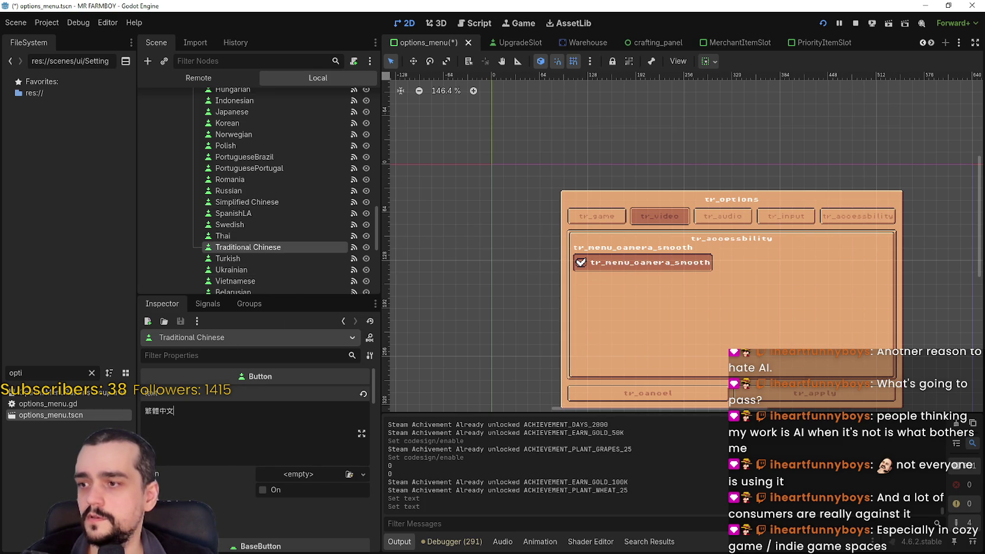
key(ctrl+s)
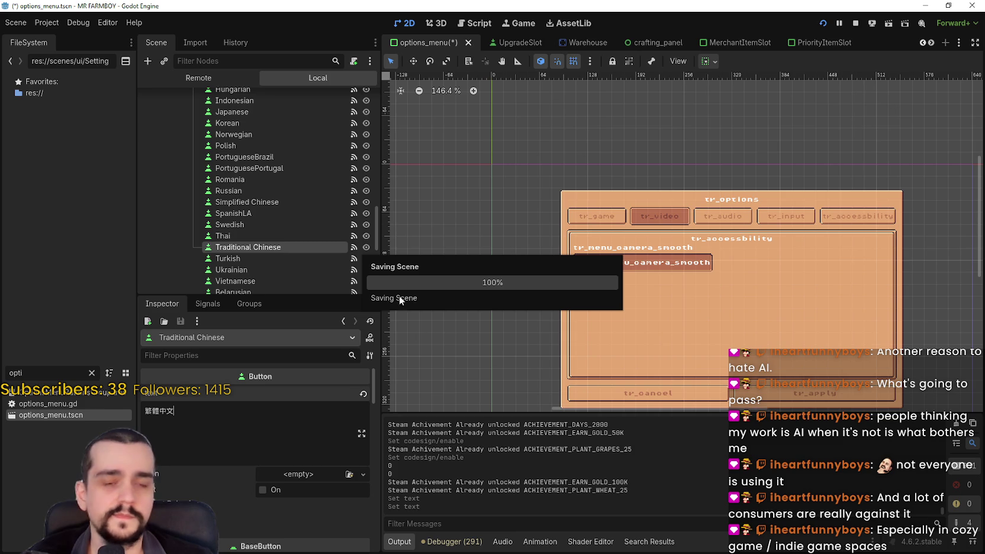
scroll(279, 193, up, 6)
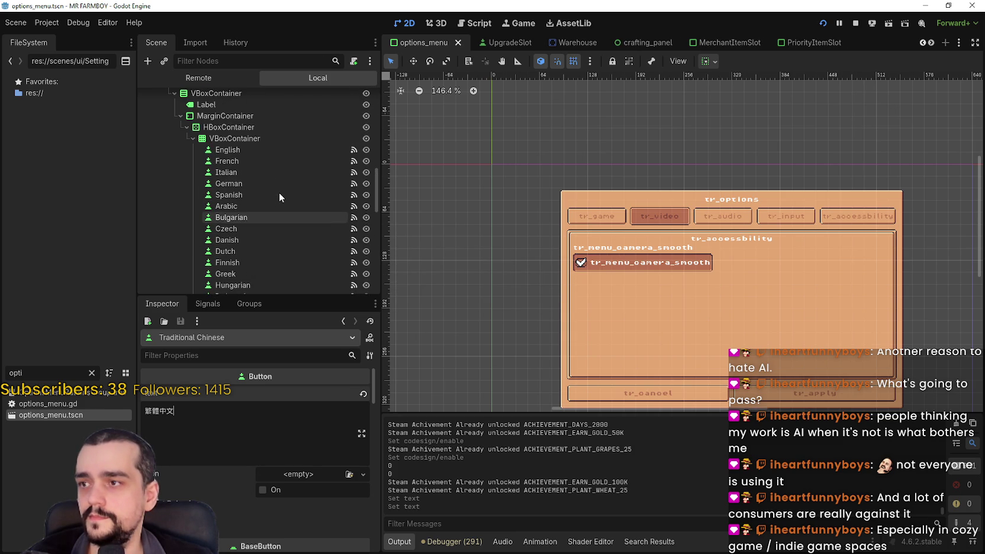
click(265, 148)
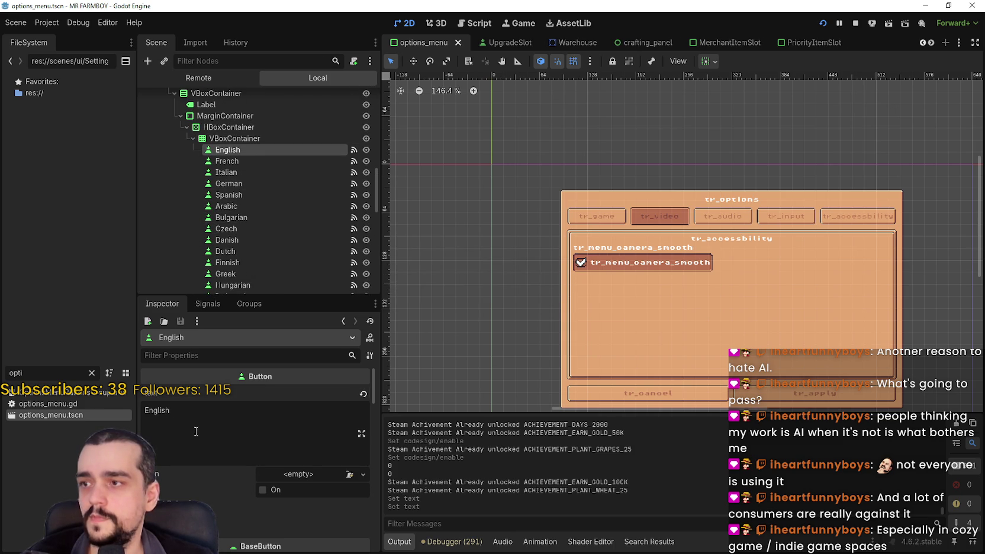
click(239, 160)
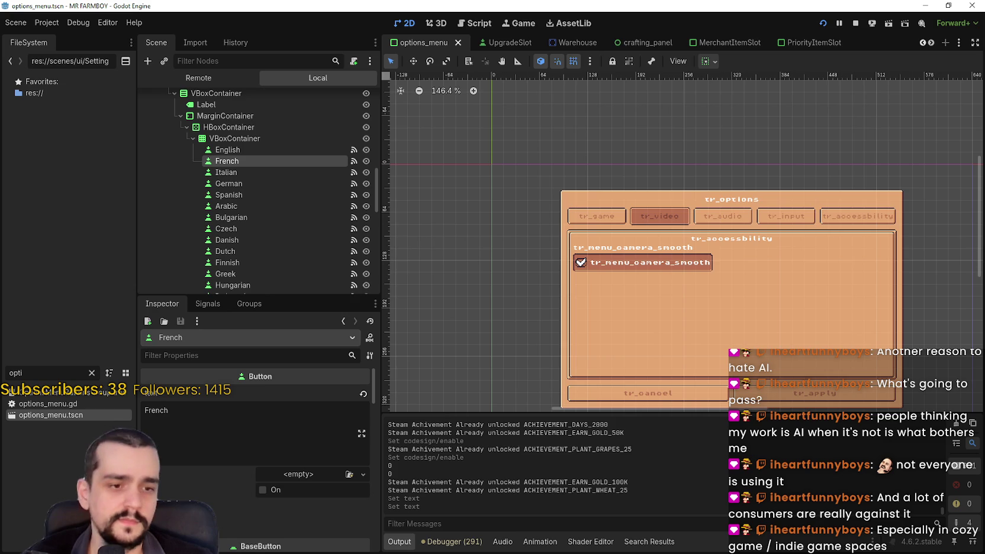
key(alt+Tab)
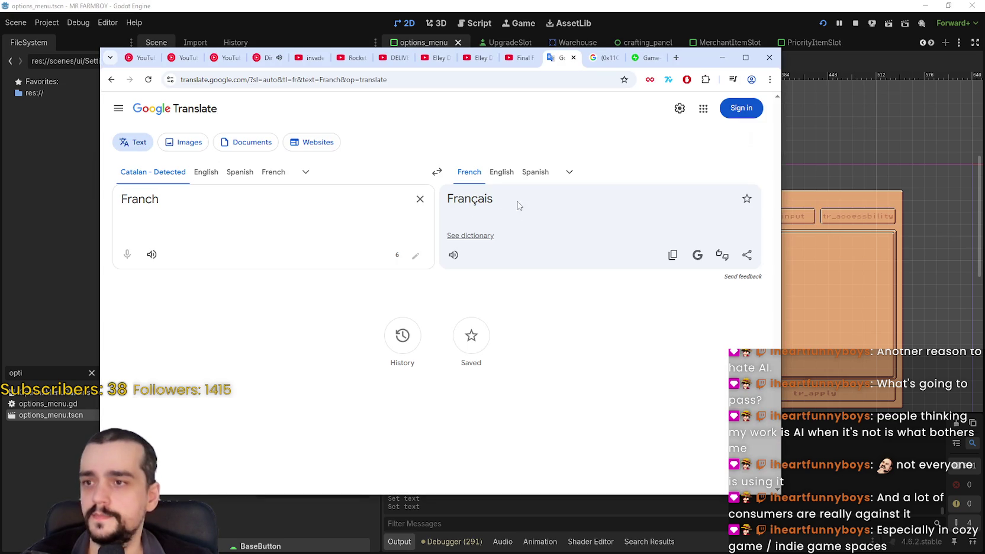
Relabel the French language button as Français and save the options menu scene.
drag(518, 205, 444, 205)
key(ctrl+c)
click(663, 6)
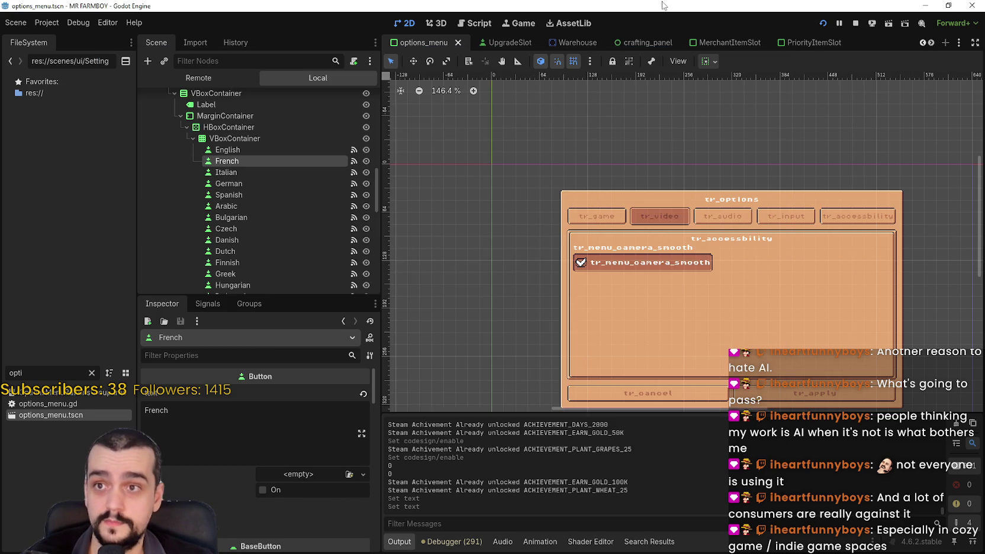
triple_click(229, 421)
key(ctrl+v)
key(ctrl+s)
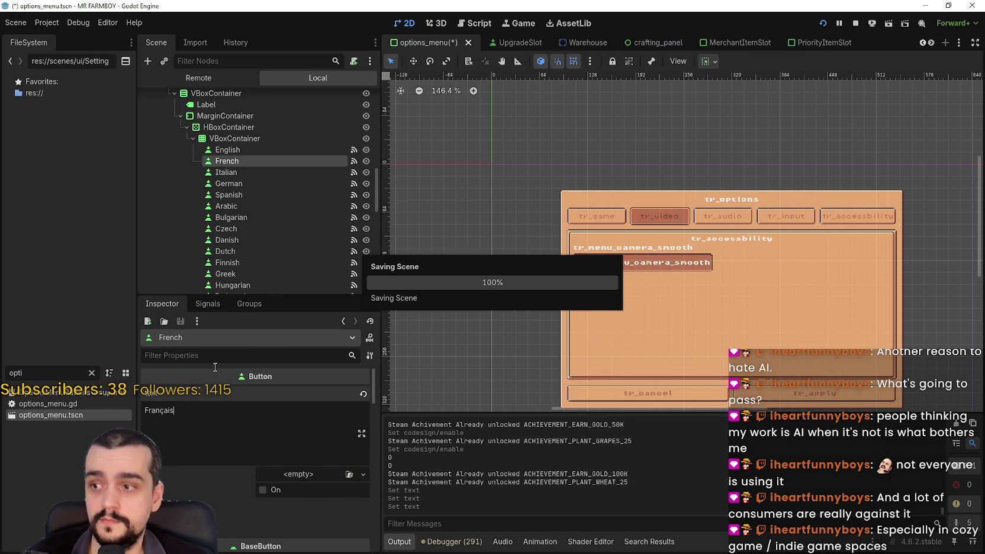
click(241, 172)
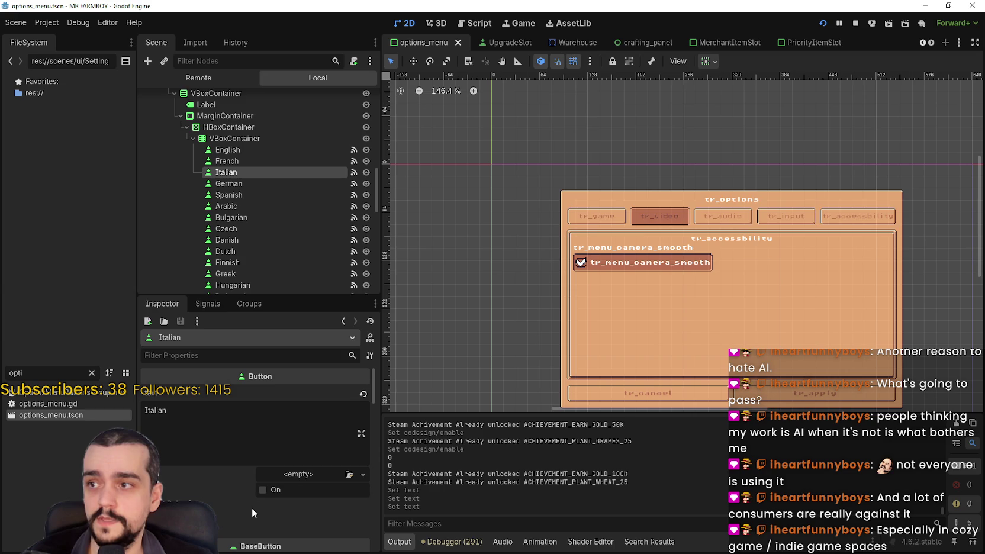
Translate the word 'Italian' from English into Italian in Google Translate.
key(alt+Tab)
drag(261, 211, 12, 156)
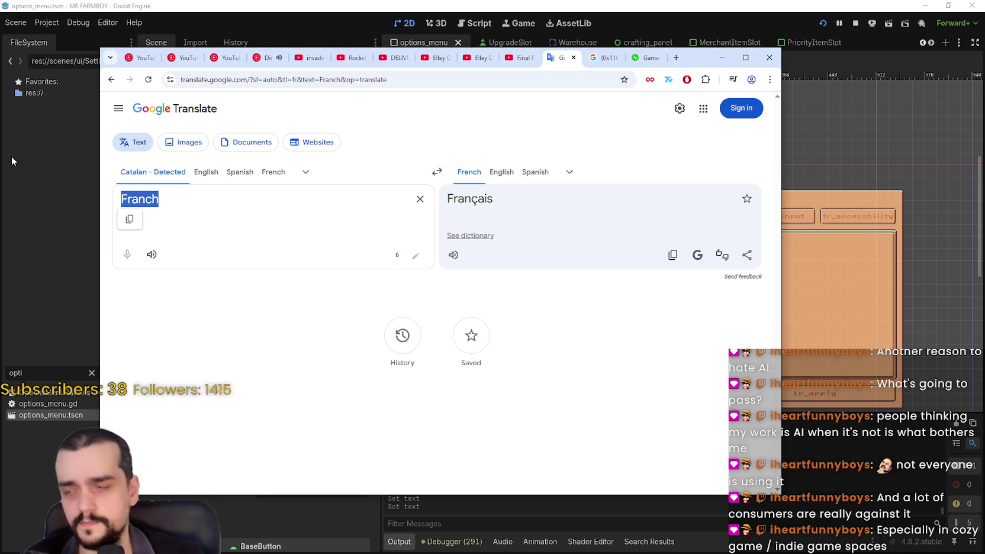
click(172, 170)
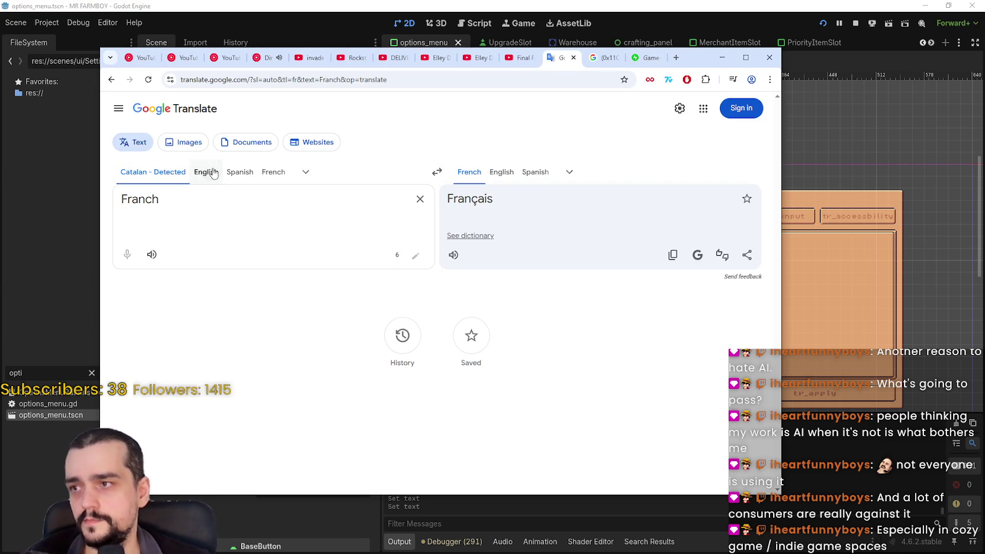
click(214, 173)
drag(187, 200, 121, 194)
text(I)
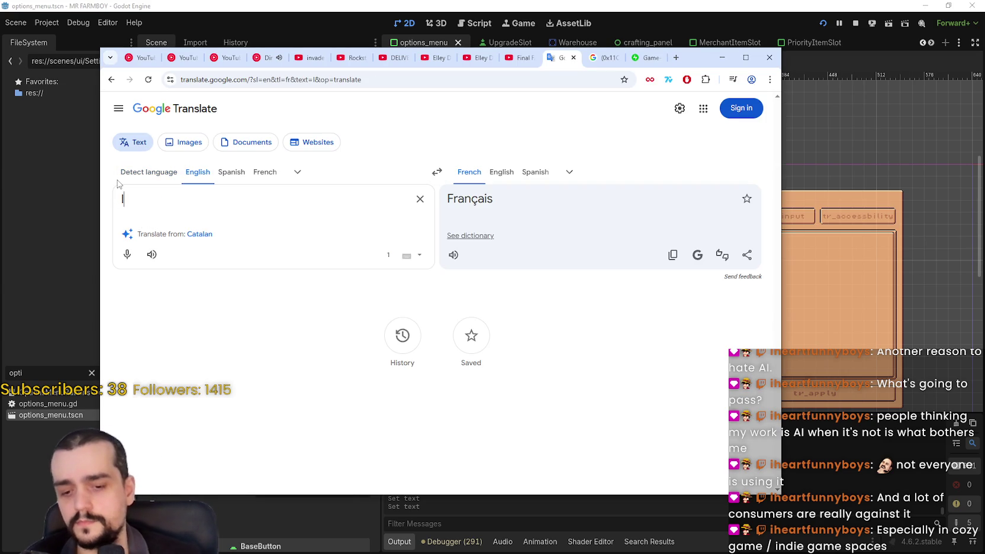
text(talian)
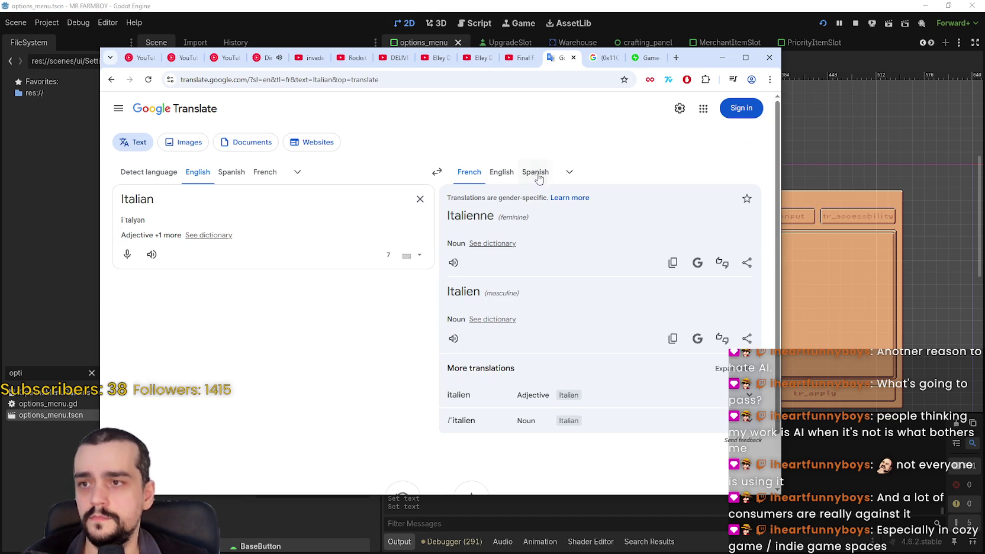
click(569, 173)
text(Ital)
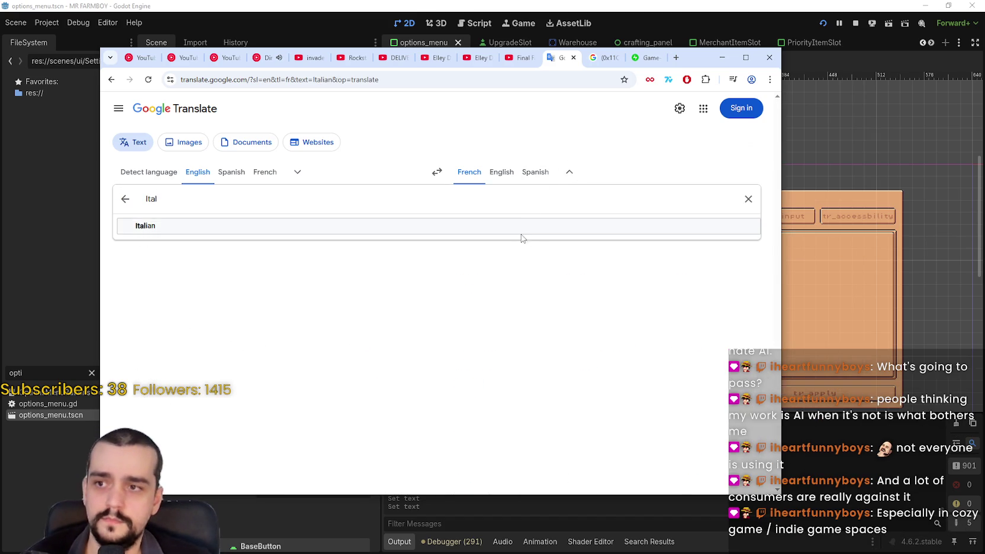
click(521, 232)
drag(487, 224, 461, 215)
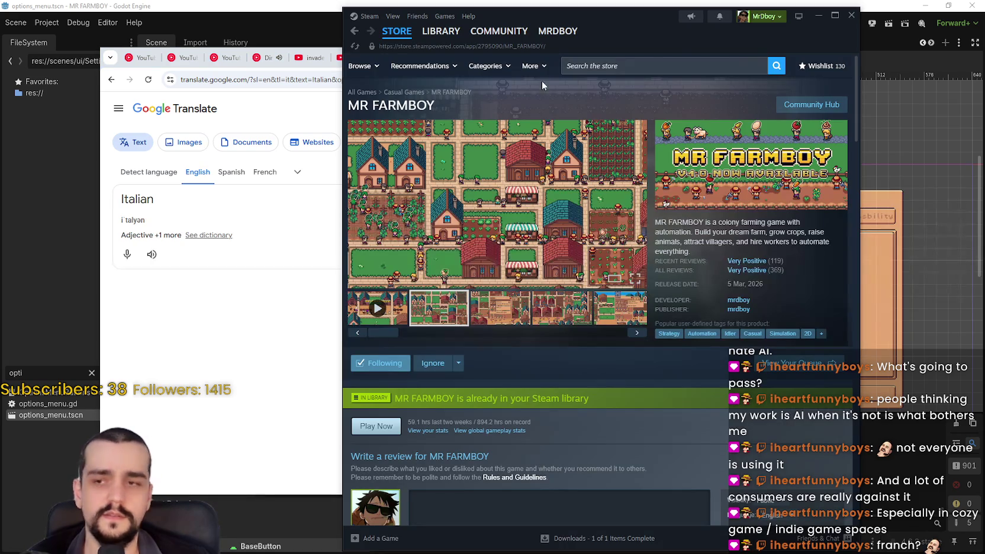
Launch Slay the Spire 2 from the Steam library and hear the Italiana and Italiano pronunciations.
click(441, 31)
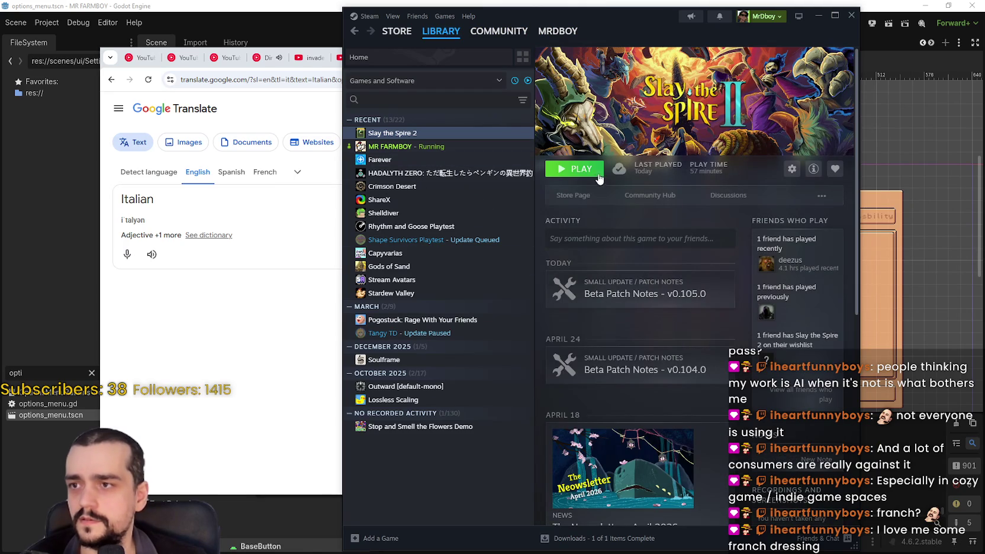
click(577, 178)
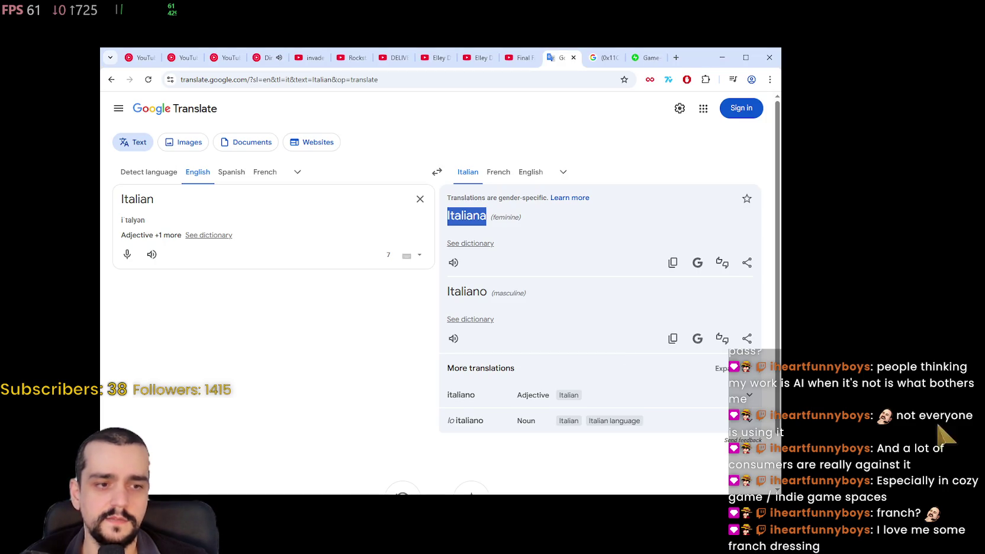
click(496, 284)
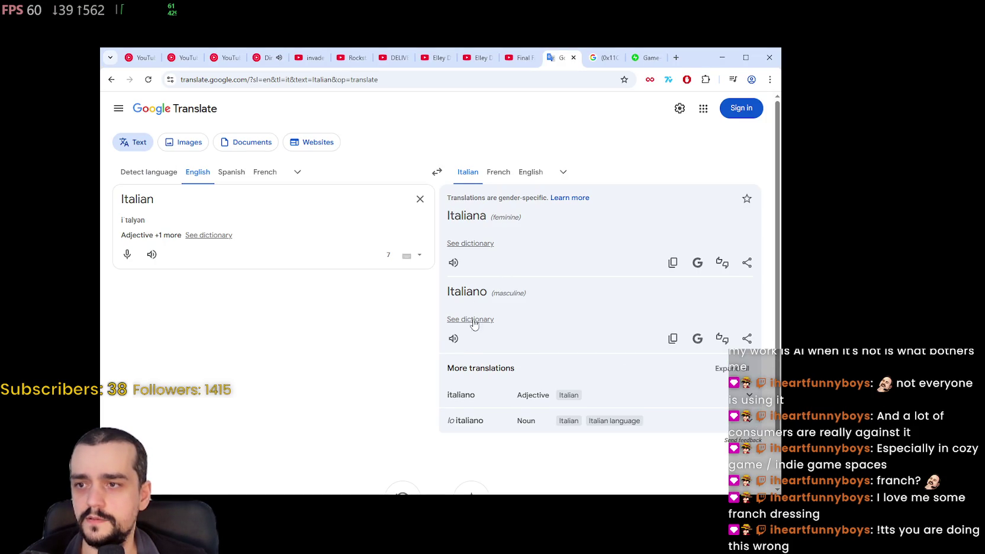
click(454, 338)
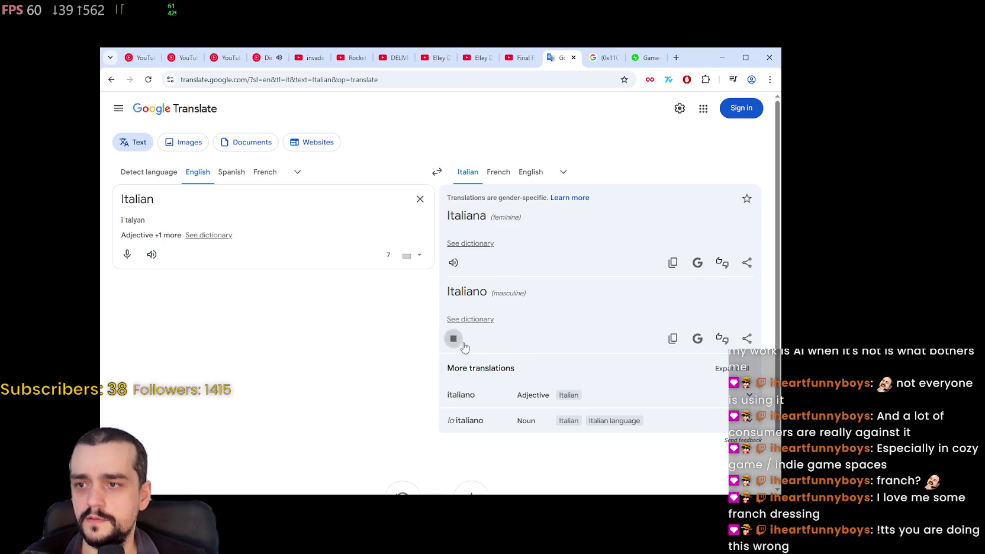
click(453, 263)
click(451, 341)
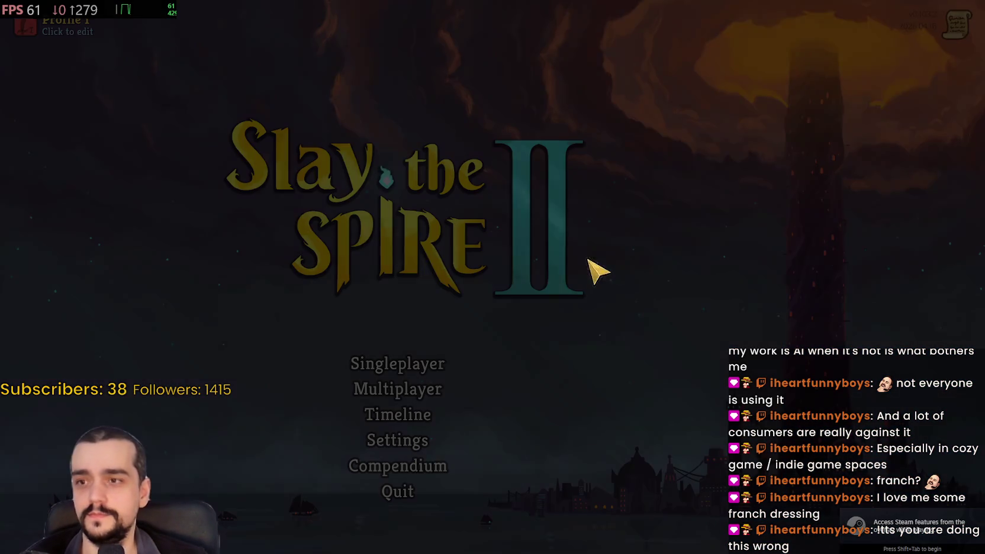
Change Slay the Spire 2's language to Italiano in its General settings.
click(414, 443)
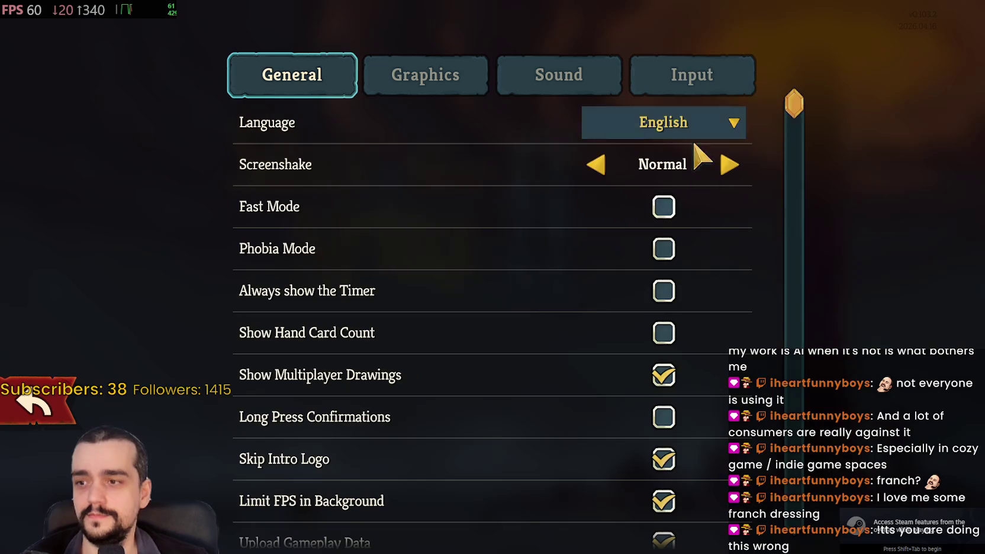
click(695, 122)
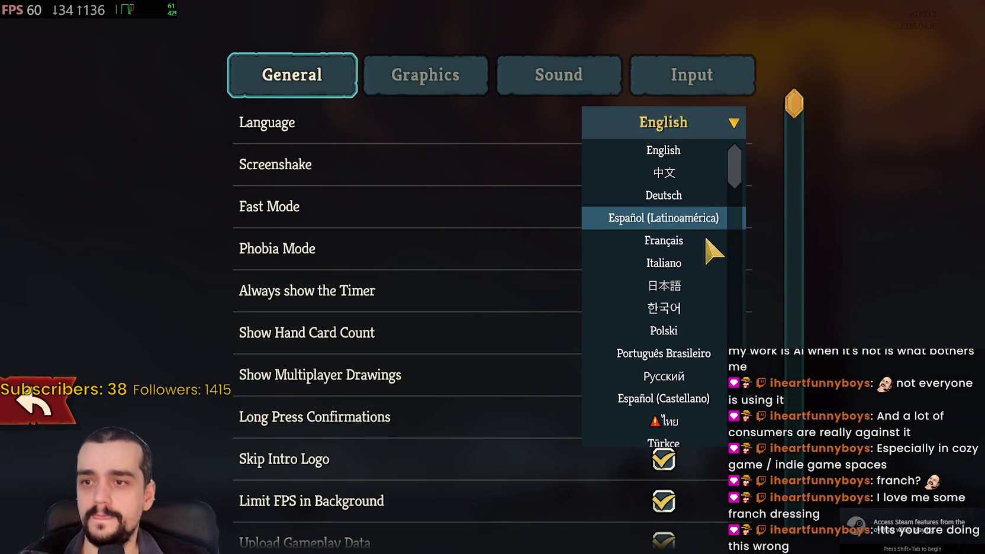
click(675, 263)
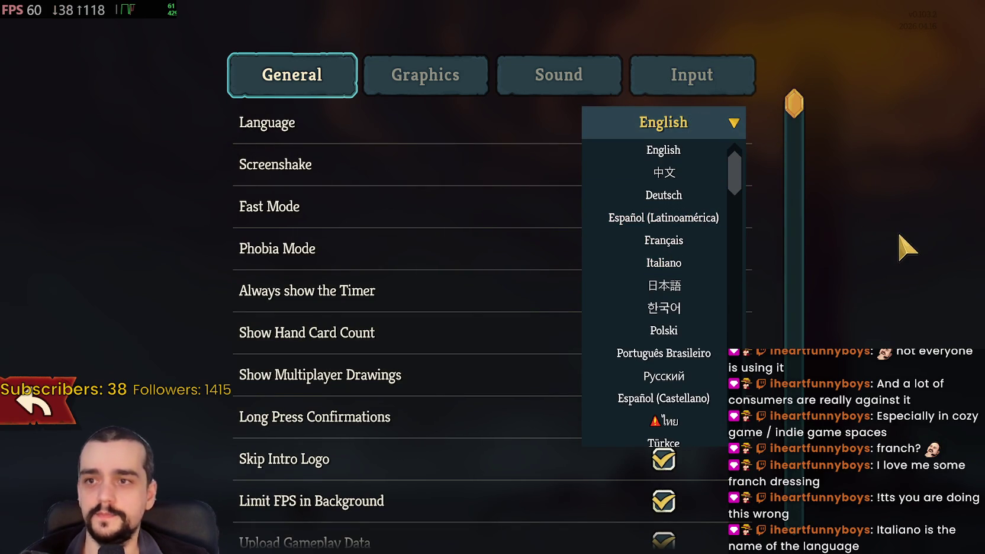
key(alt+Tab)
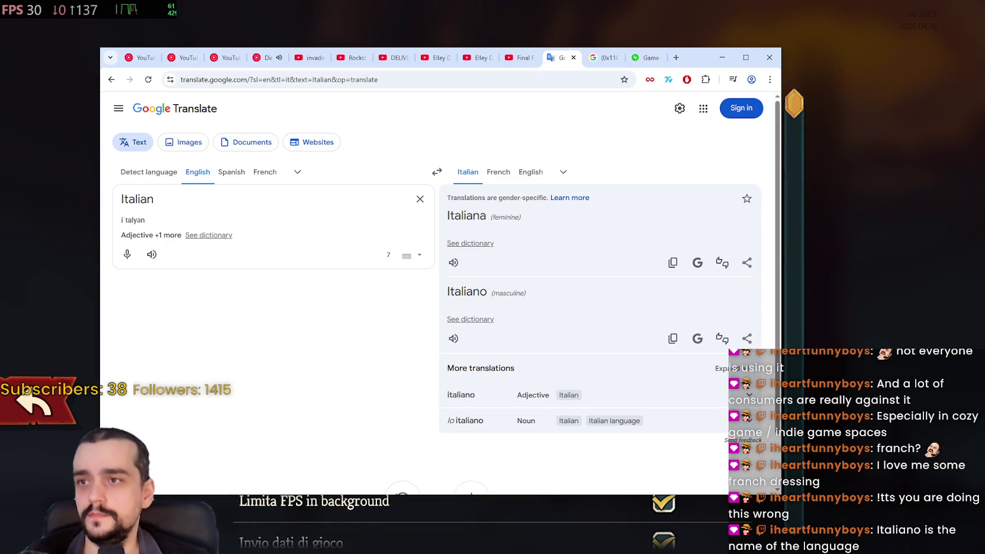
key(alt+Tab)
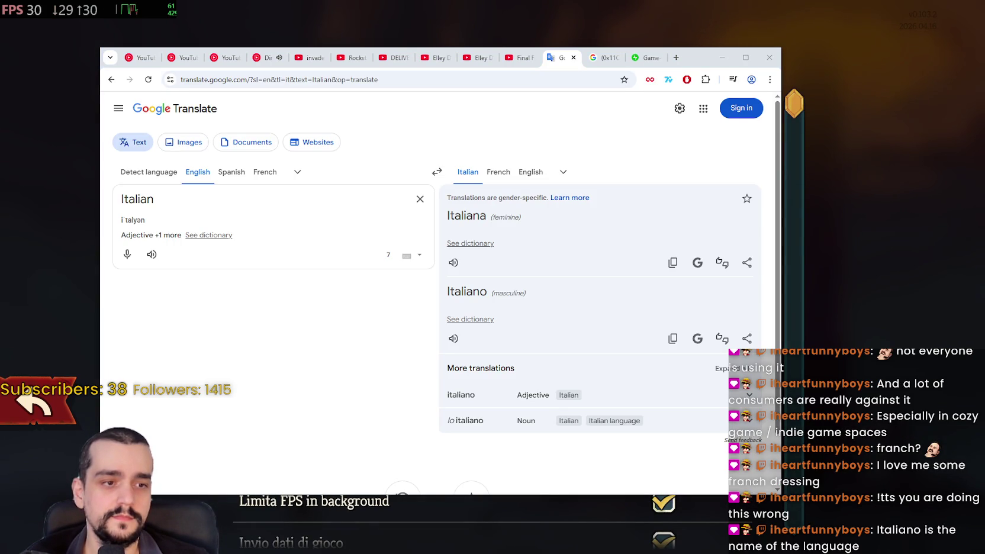
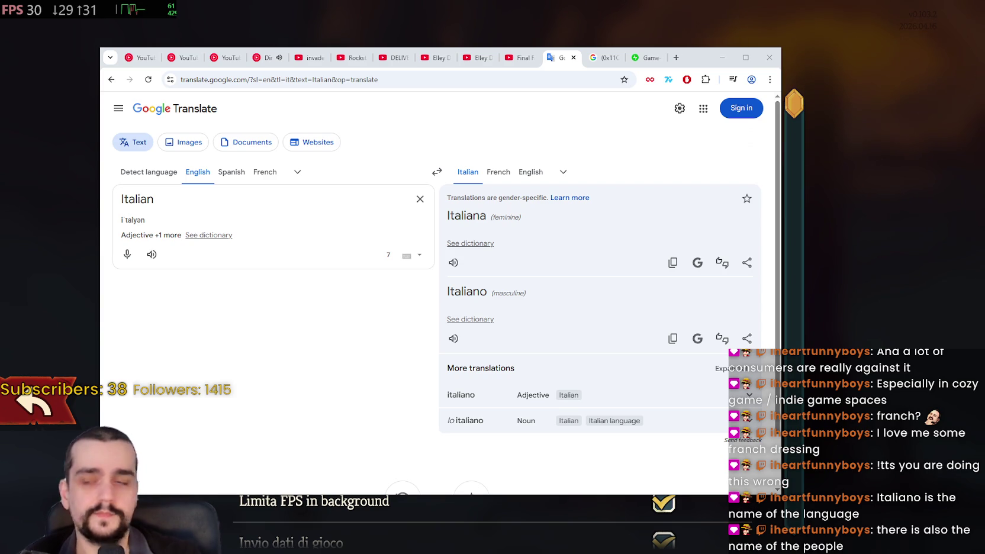
Minimize the Google Translate window showing Italiano and switch back to the Godot editor.
click(912, 267)
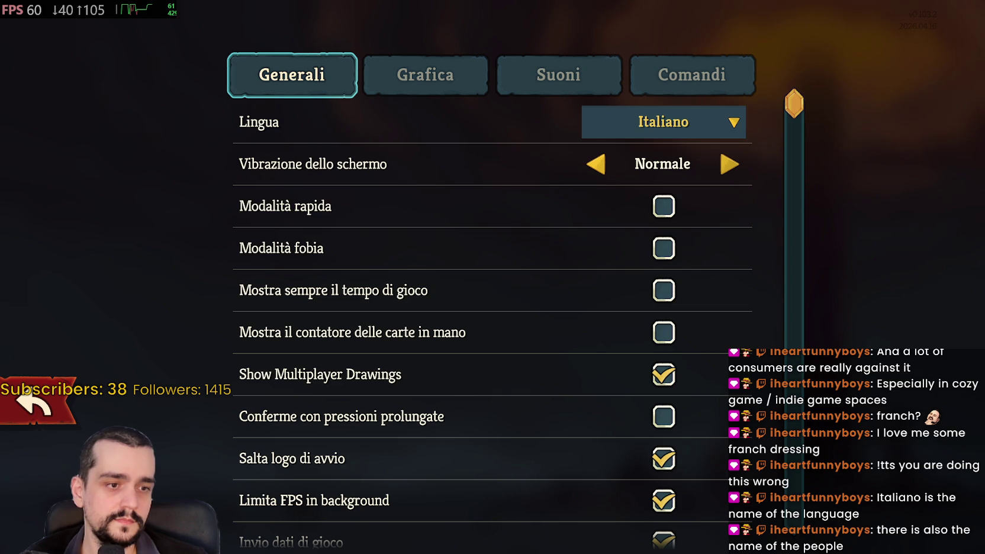
key(alt+Tab)
Restore down the Godot editor window and reposition it on screen.
click(947, 5)
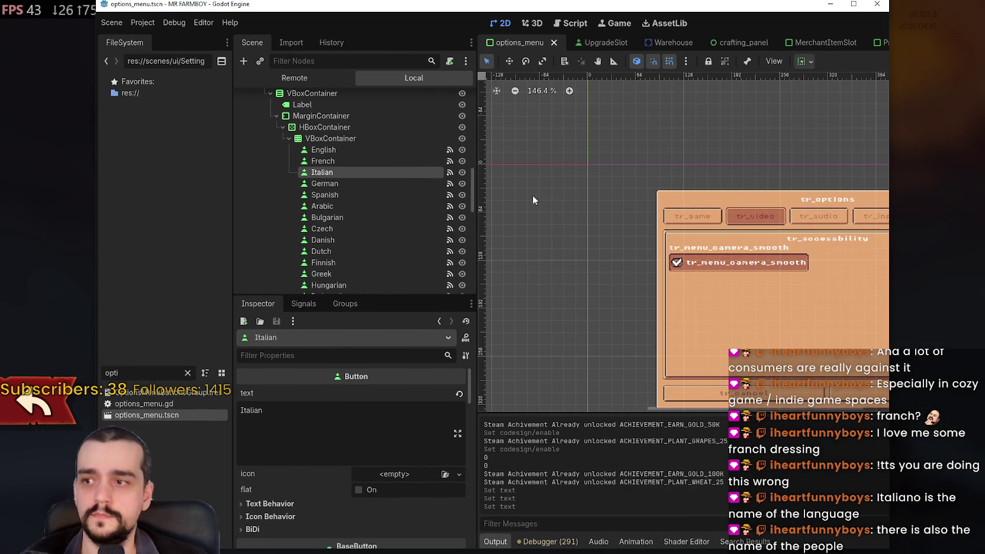
drag(513, 9, 479, 23)
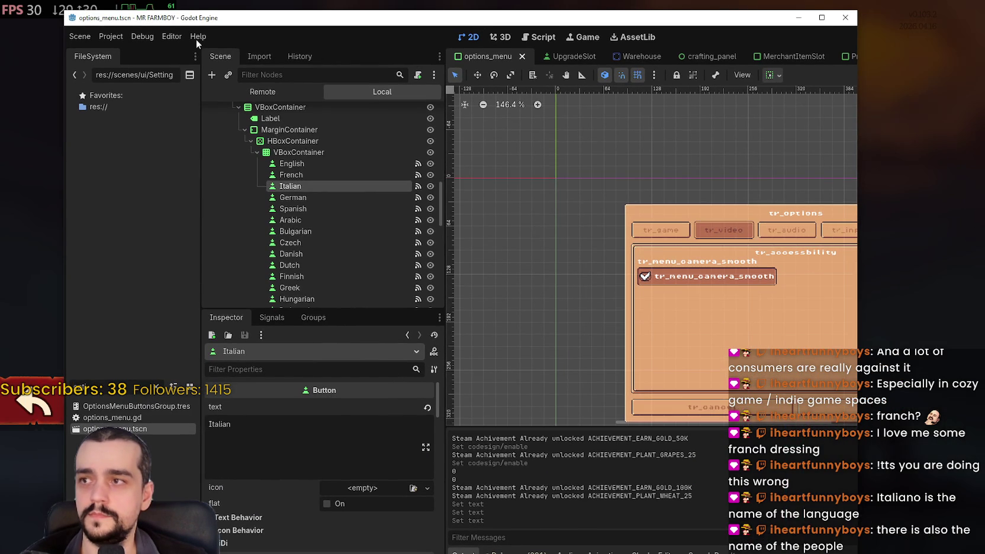
click(133, 37)
click(125, 36)
click(111, 37)
click(292, 397)
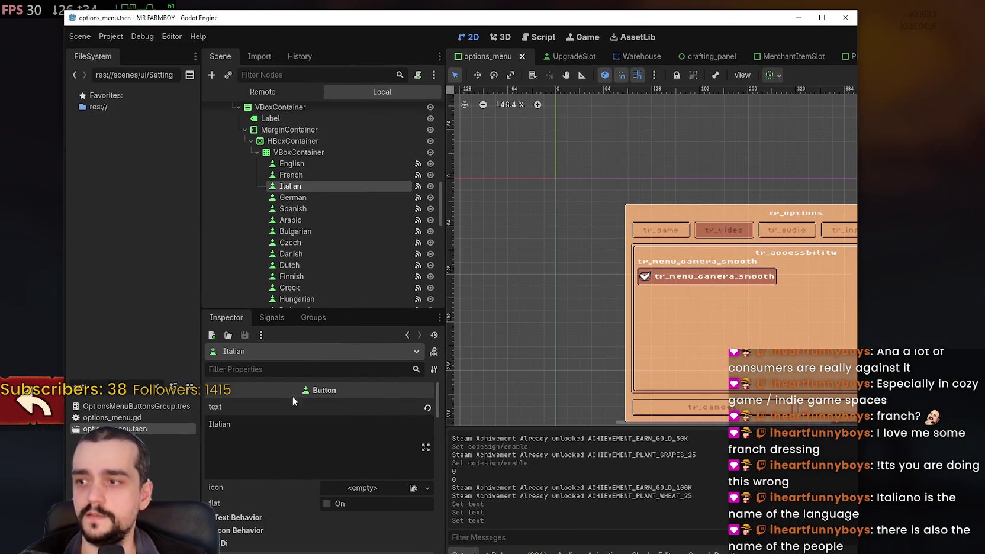
drag(761, 23, 796, 19)
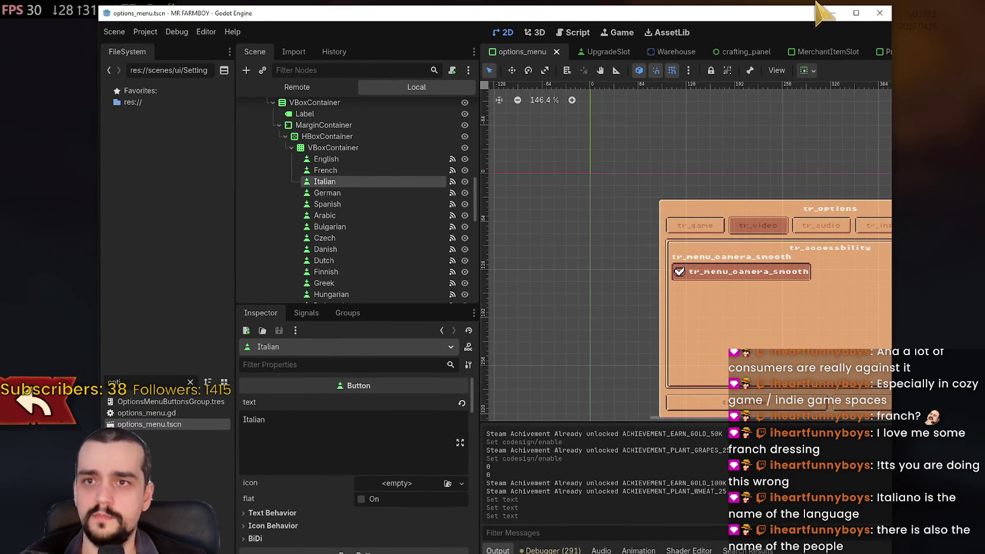
drag(799, 12, 798, 64)
mouse_move(696, 64)
mouse_down()
mouse_move(734, 9)
mouse_move(741, 41)
mouse_up()
Browse the Debug, Project and Editor menus, then drag the editor down-right below the game.
click(200, 62)
click(311, 69)
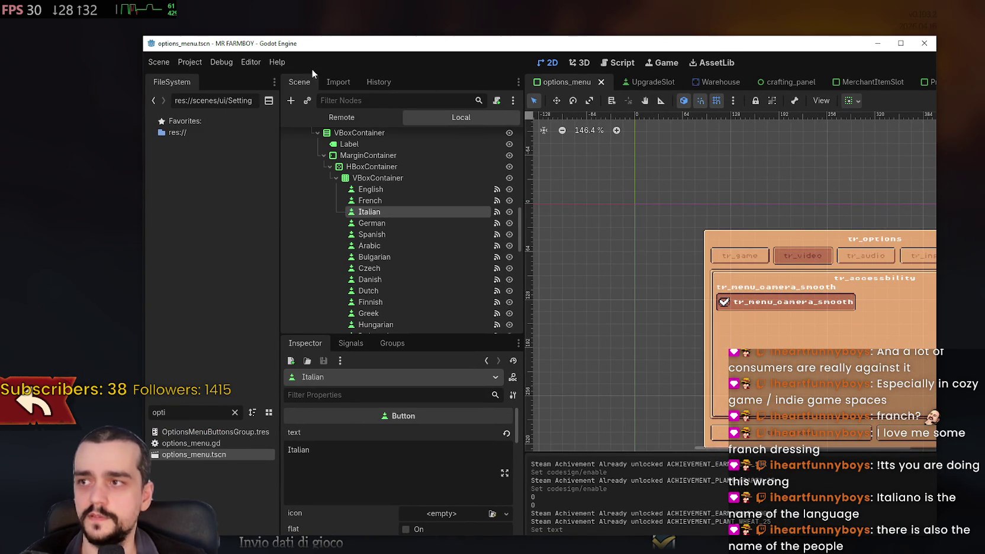
click(255, 62)
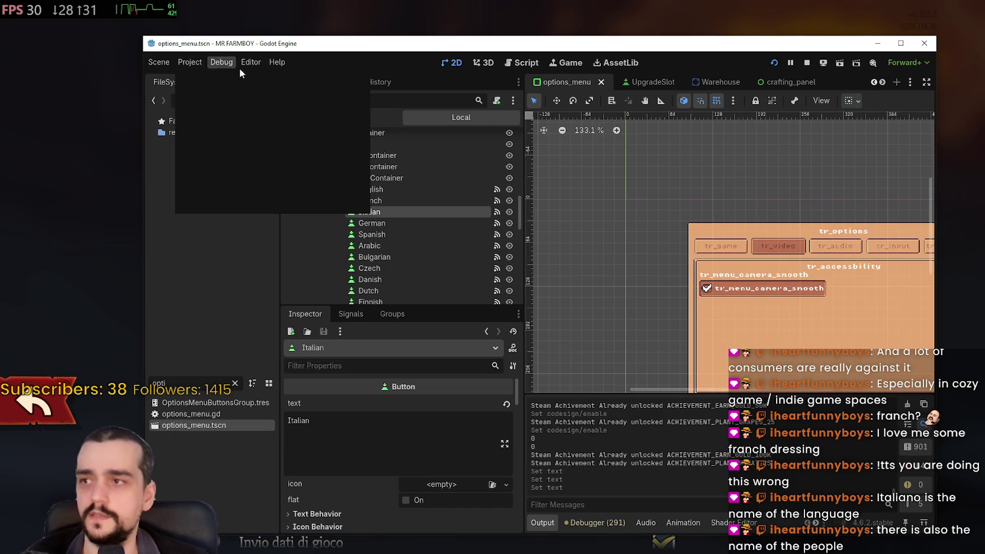
click(189, 61)
click(436, 208)
scroll(435, 208, down, 2)
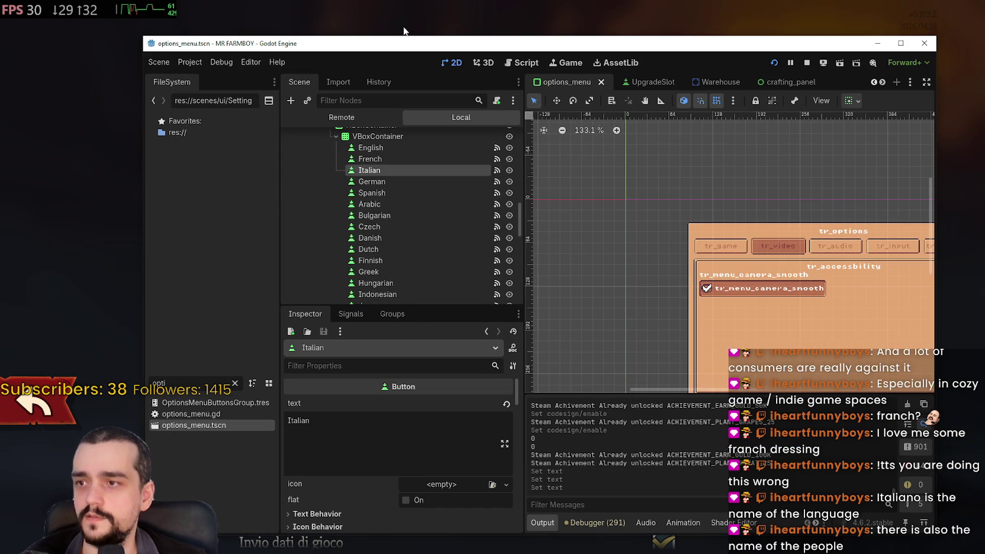
drag(407, 46, 487, 197)
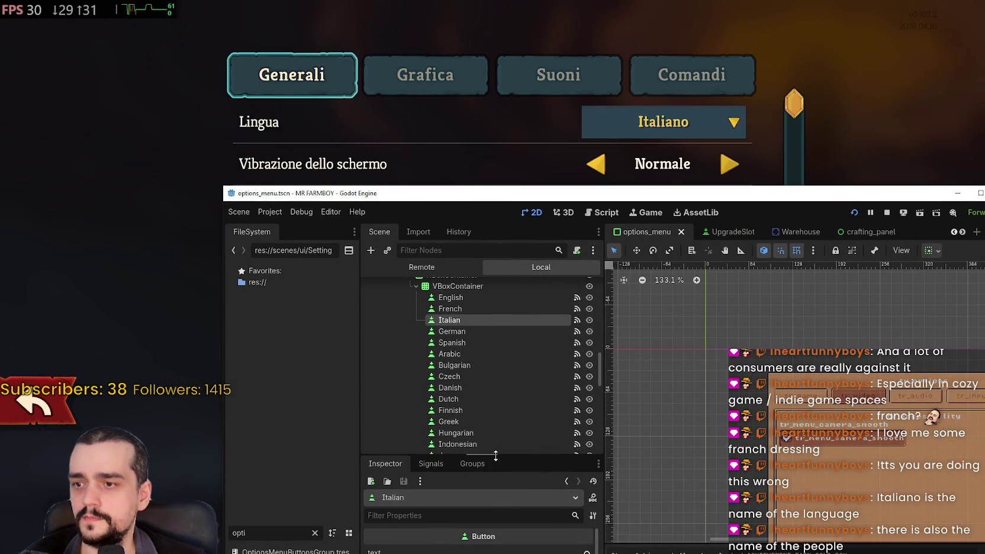
Change the Italian button's text to 'Italiano' in the Inspector and save the scene.
drag(493, 456, 493, 327)
double_click(415, 441)
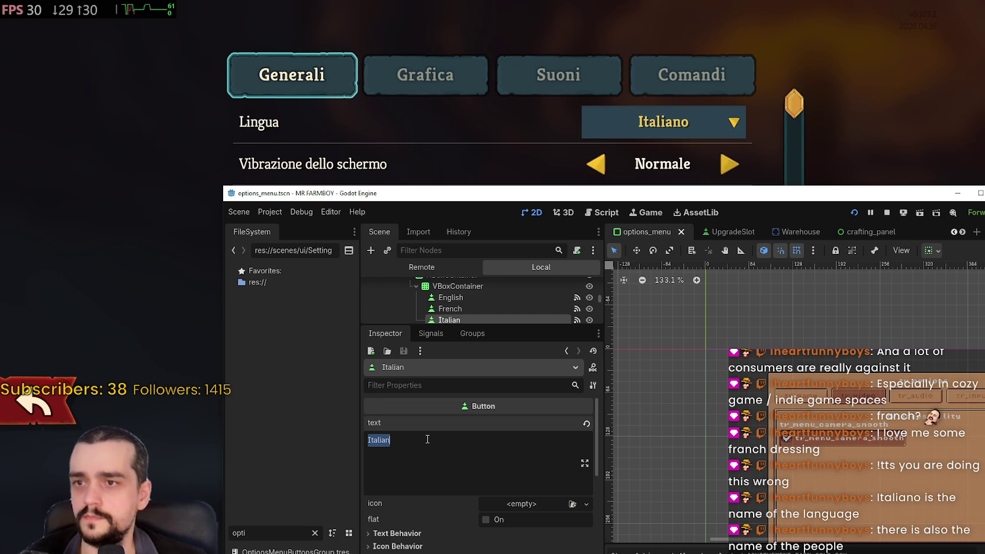
text(I)
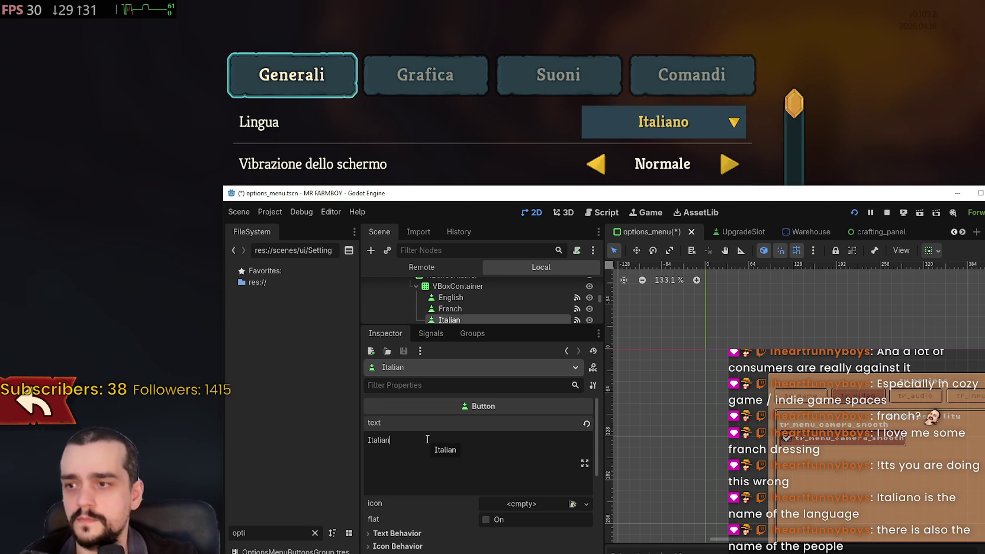
key(ctrl+s)
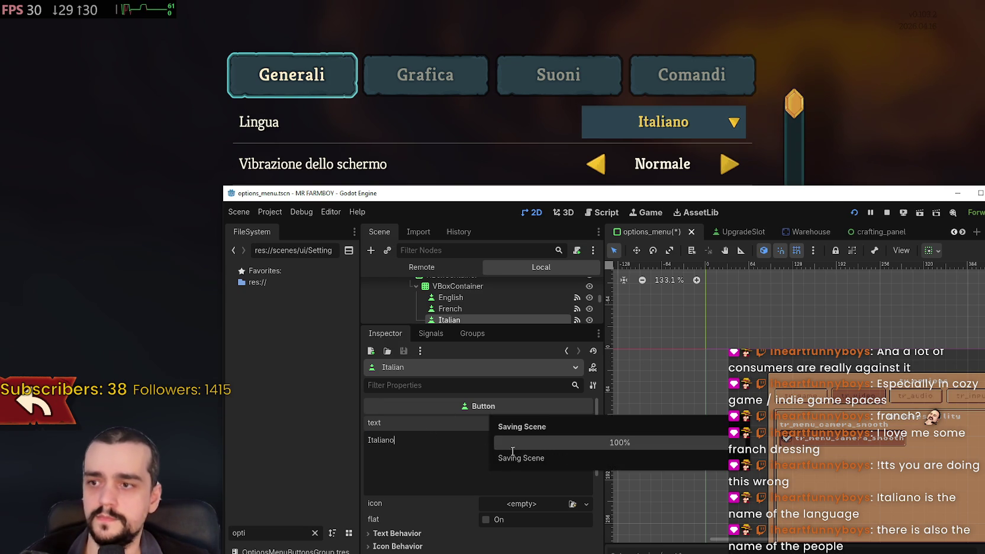
Stop the running project, check the game's language list, and select the Spanish button's label text.
click(888, 212)
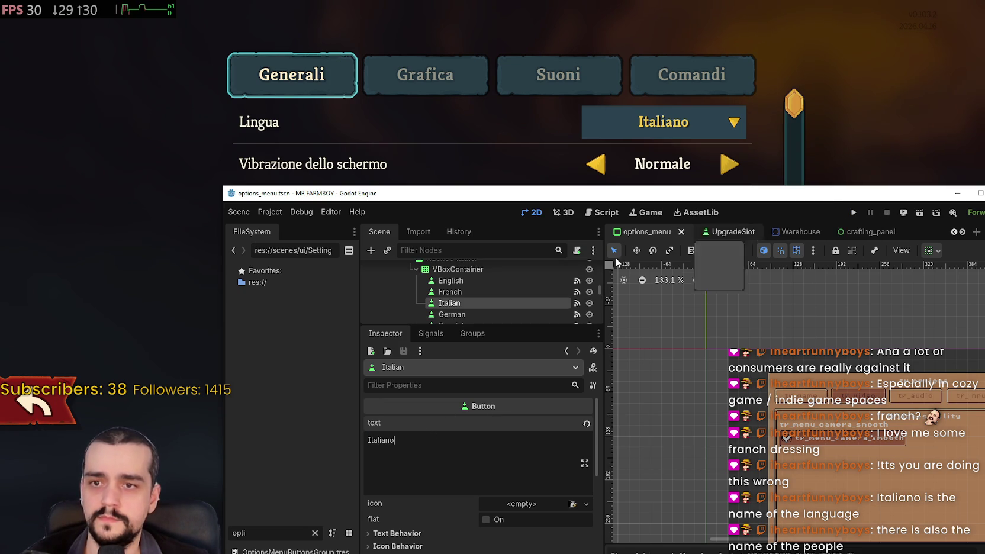
click(671, 135)
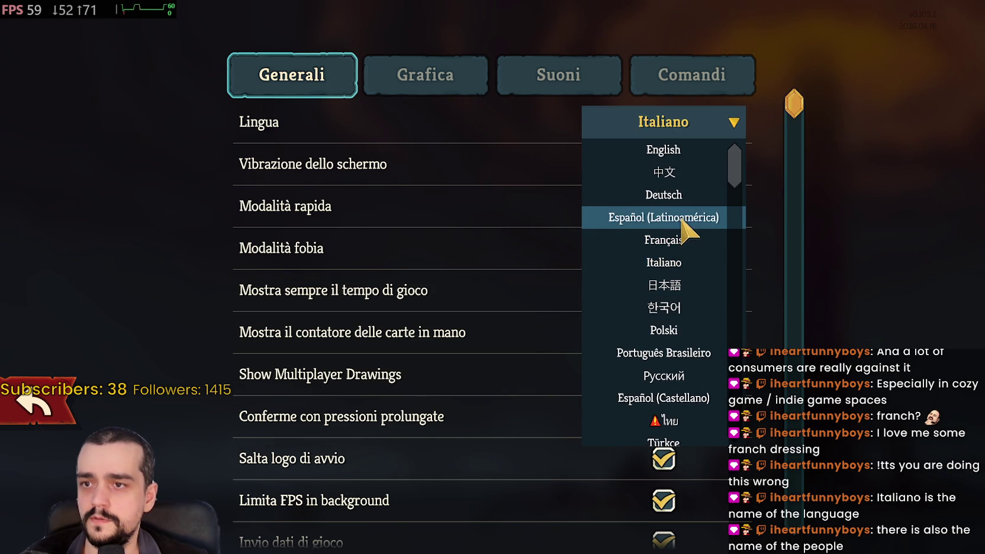
key(alt+Tab)
scroll(471, 293, down, 1)
click(471, 306)
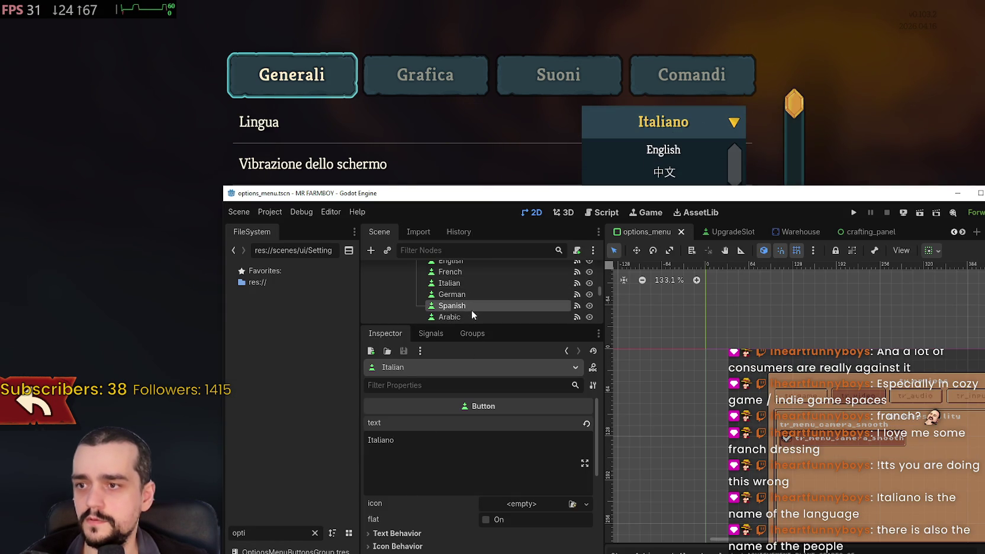
drag(428, 440, 305, 439)
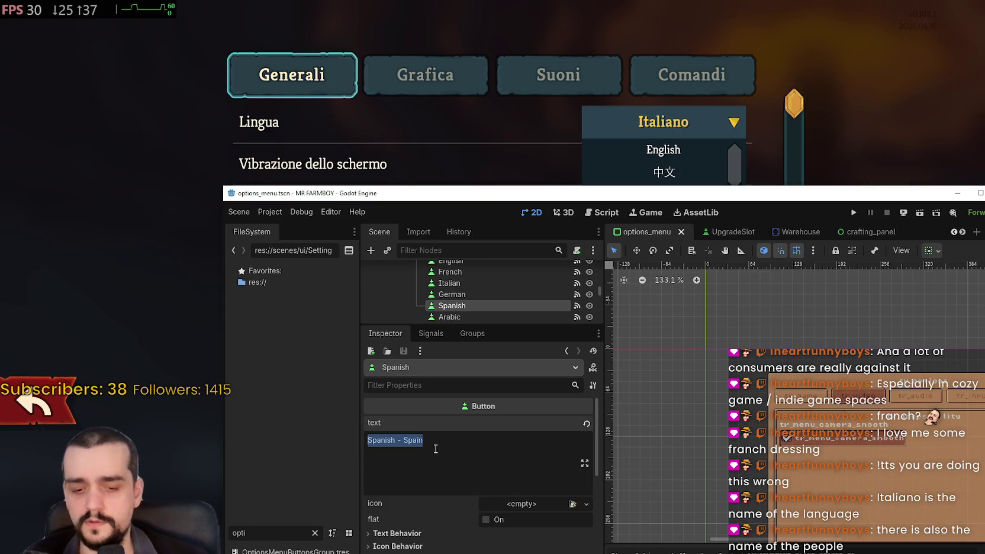
mouse_move(727, 196)
mouse_down()
mouse_move(726, 356)
mouse_move(748, 249)
mouse_up()
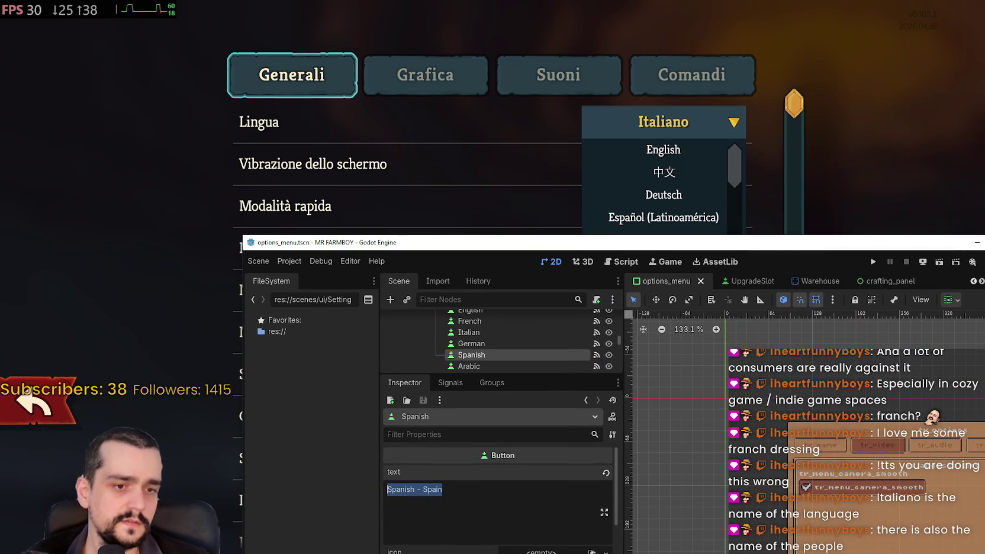
key(alt+Tab)
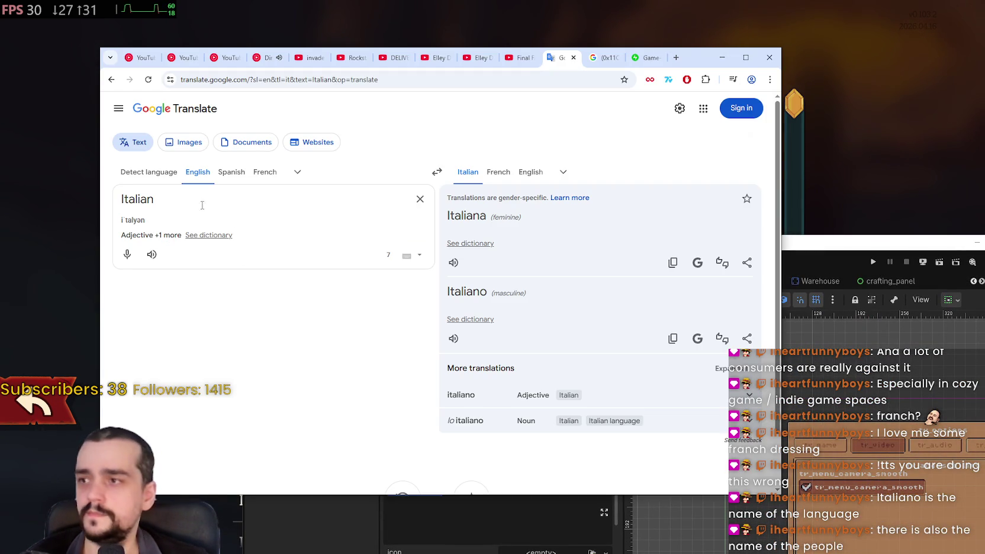
Translate the word 'Spanish' into Spanish in Google Translate.
key(ctrl+a)
text(Spasni)
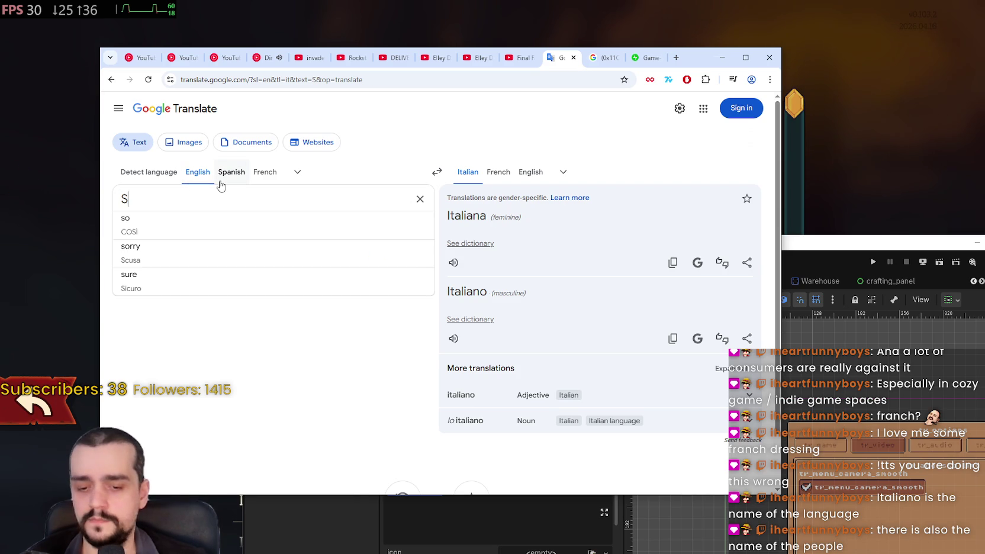
key(BackSpace)
key(BackSpace)
key(BackSpace)
text(nish)
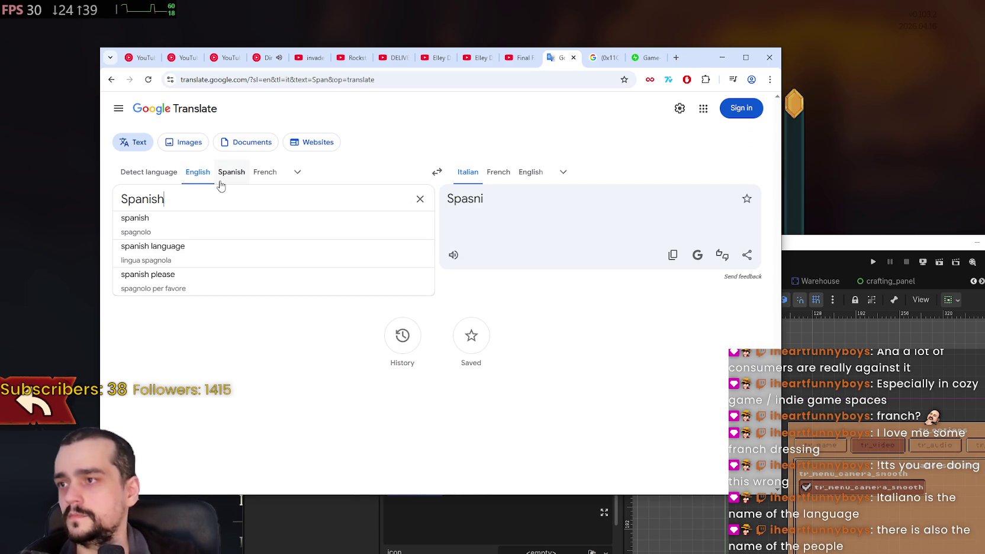
click(562, 172)
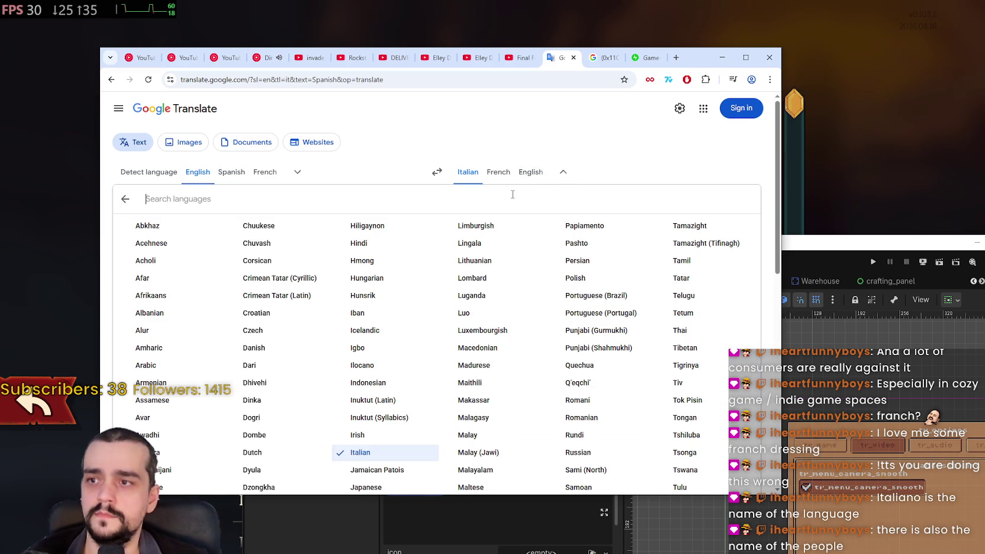
text(Spanish)
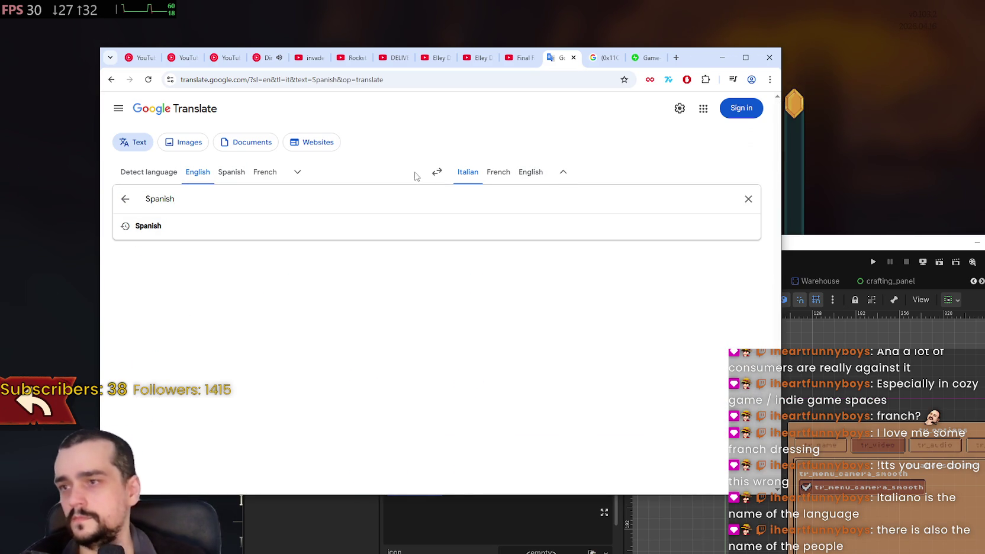
click(390, 229)
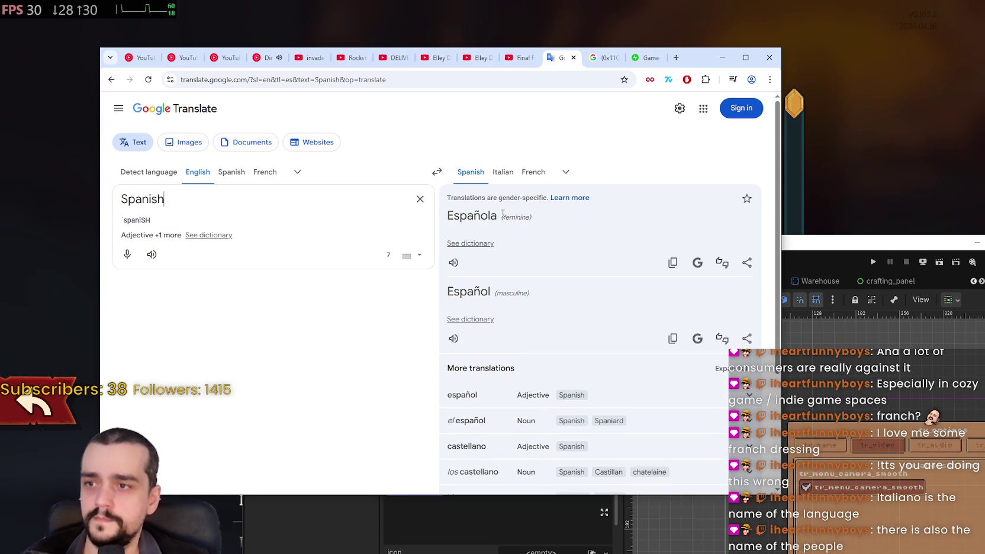
Copy the translation 'Español', listen to its pronunciation, and focus Godot's label field.
drag(489, 291, 450, 292)
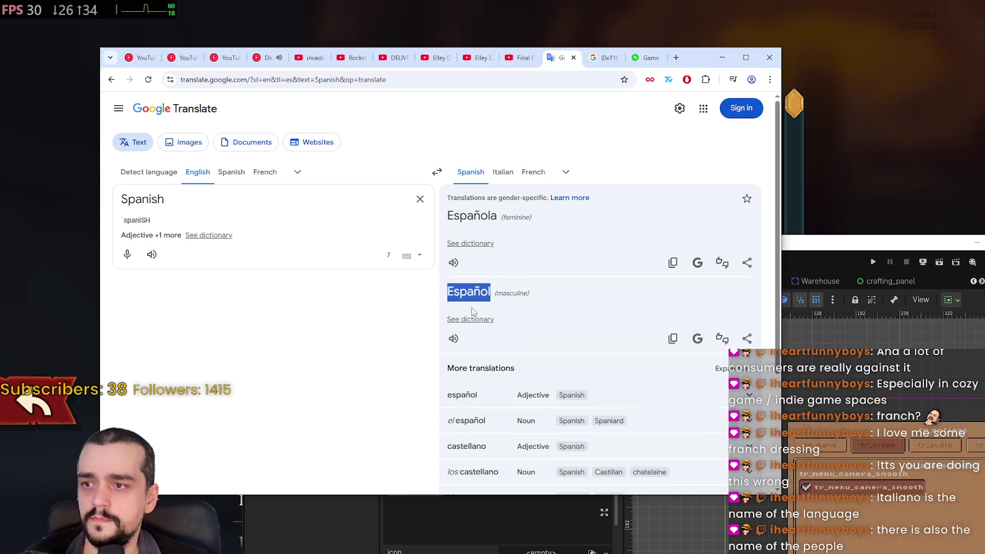
click(454, 339)
click(581, 300)
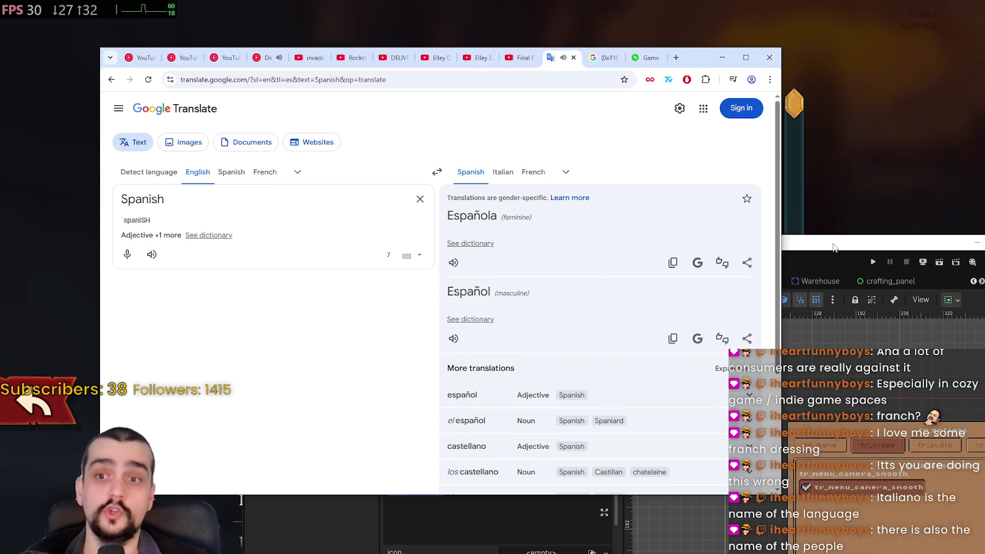
click(833, 247)
click(445, 512)
Paste 'Español' as the Spanish button's label and save the options menu scene.
key(ctrl+a)
text(Español)
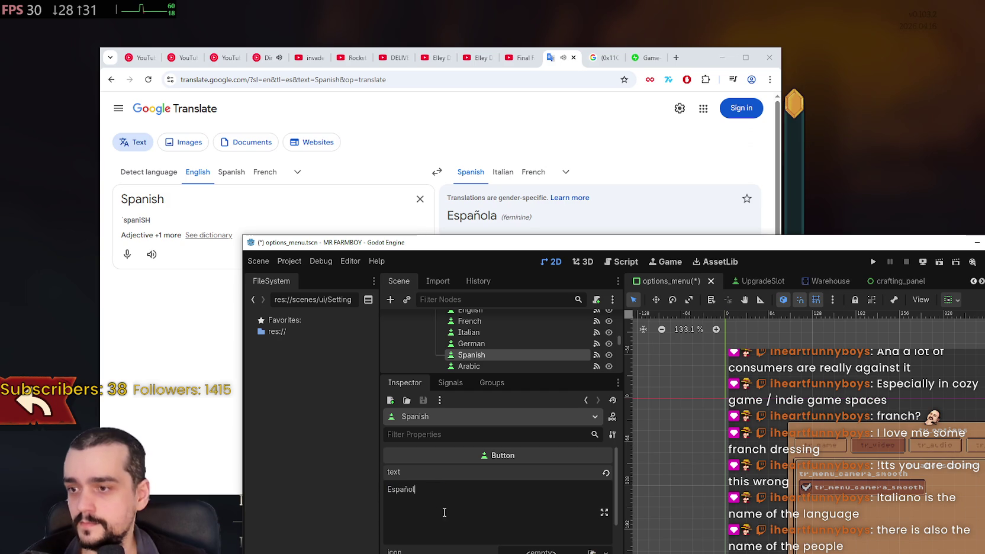
key(ctrl+s)
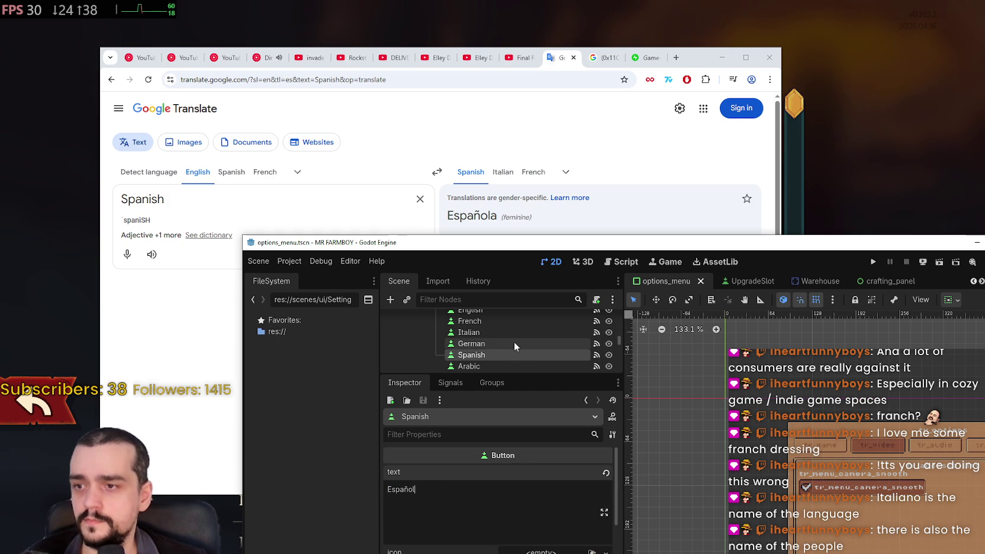
Select the SpanishLA button and replace 'Spanish' in its label with 'Español'.
scroll(513, 342, down, 2)
scroll(509, 345, down, 5)
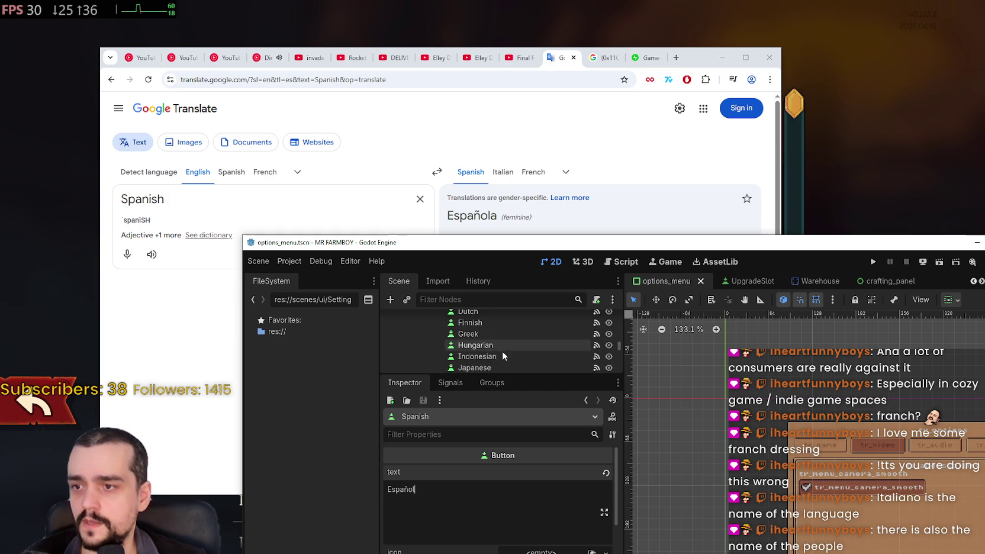
scroll(565, 351, down, 4)
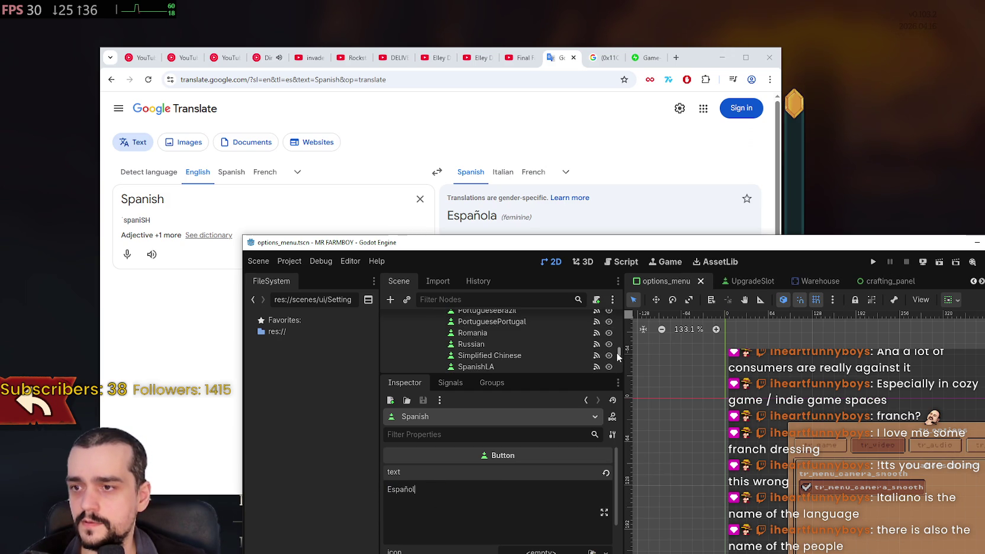
scroll(512, 338, down, 2)
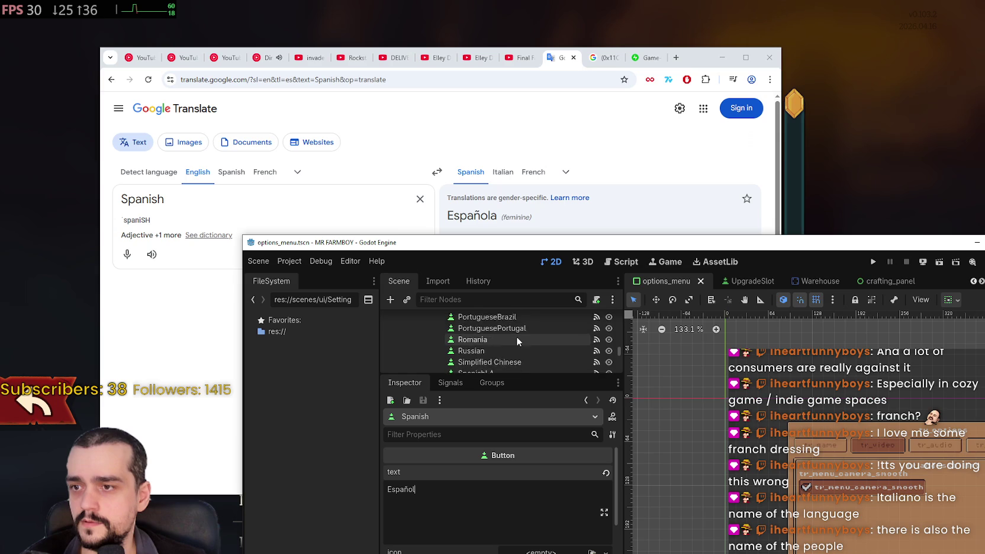
scroll(520, 344, down, 5)
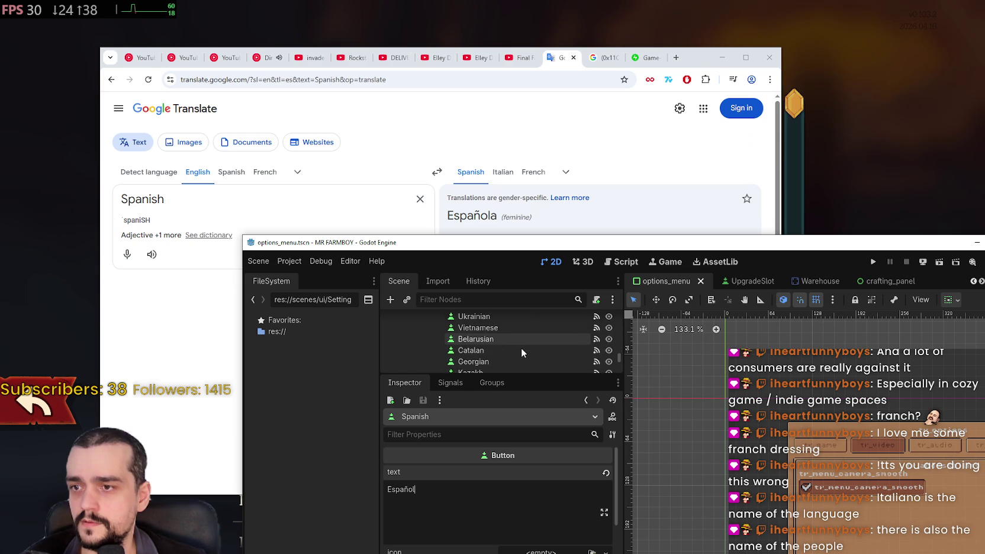
scroll(524, 349, up, 5)
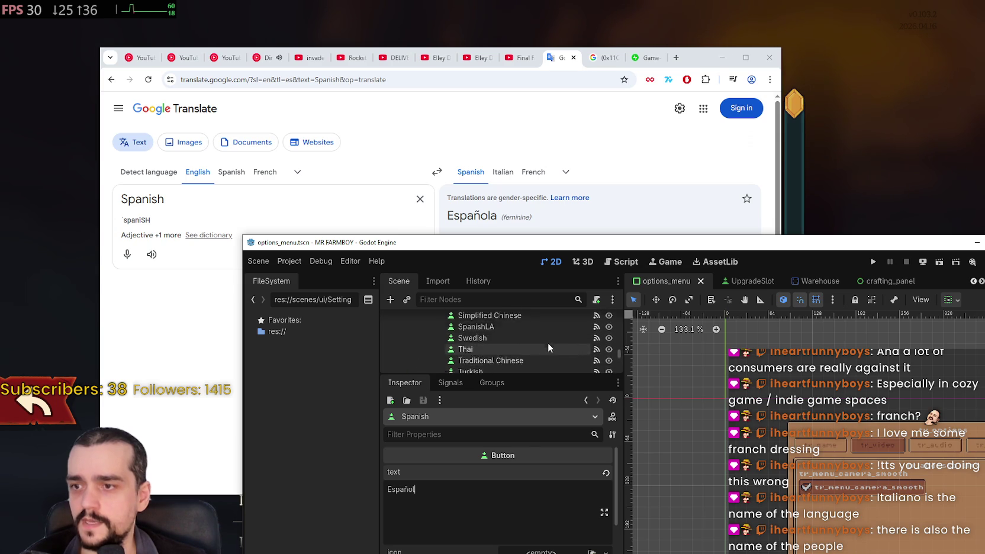
scroll(532, 348, up, 3)
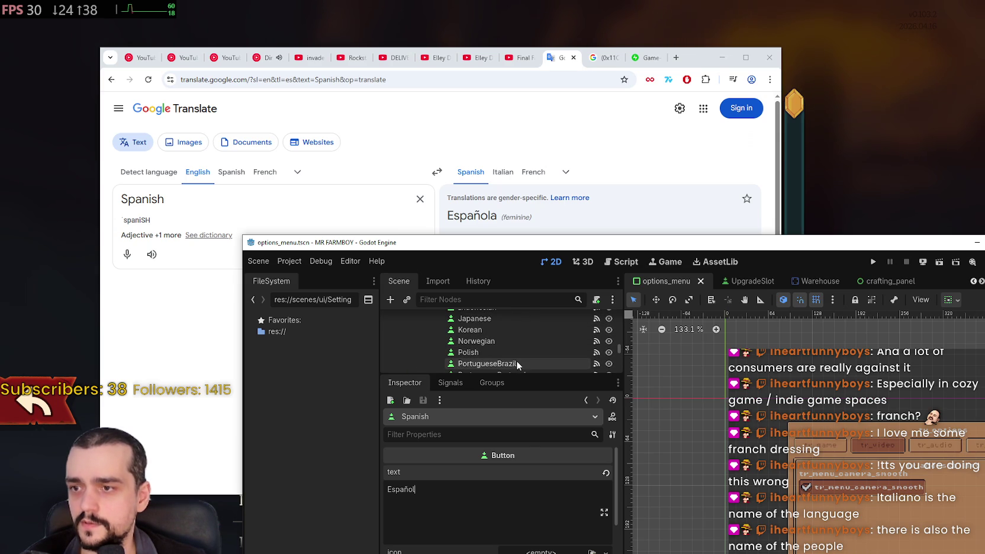
scroll(518, 360, up, 5)
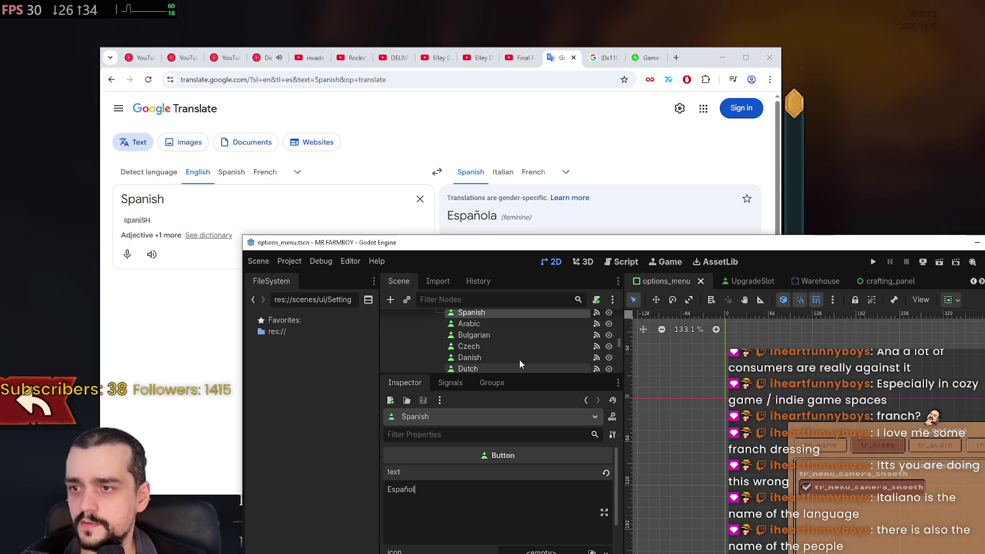
scroll(618, 342, down, 5)
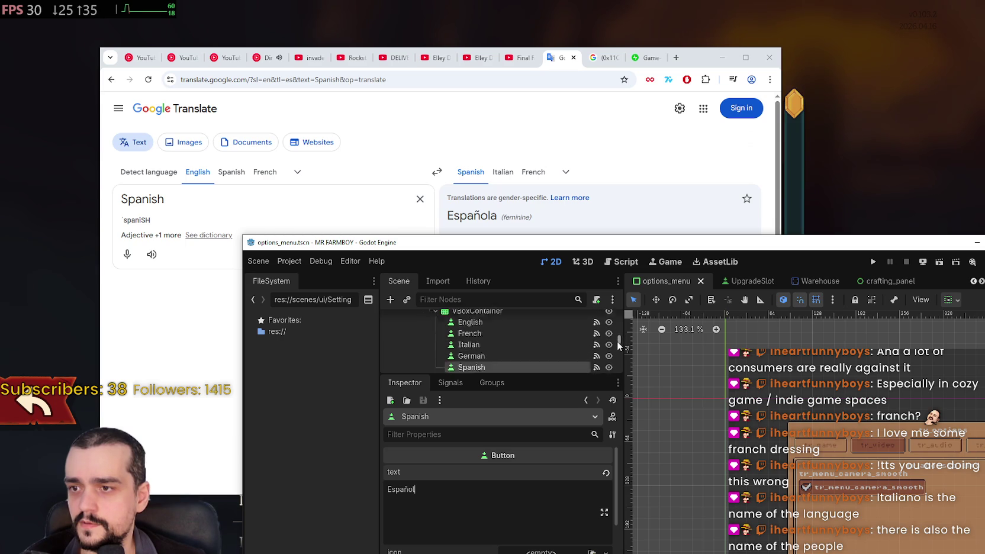
scroll(615, 348, down, 3)
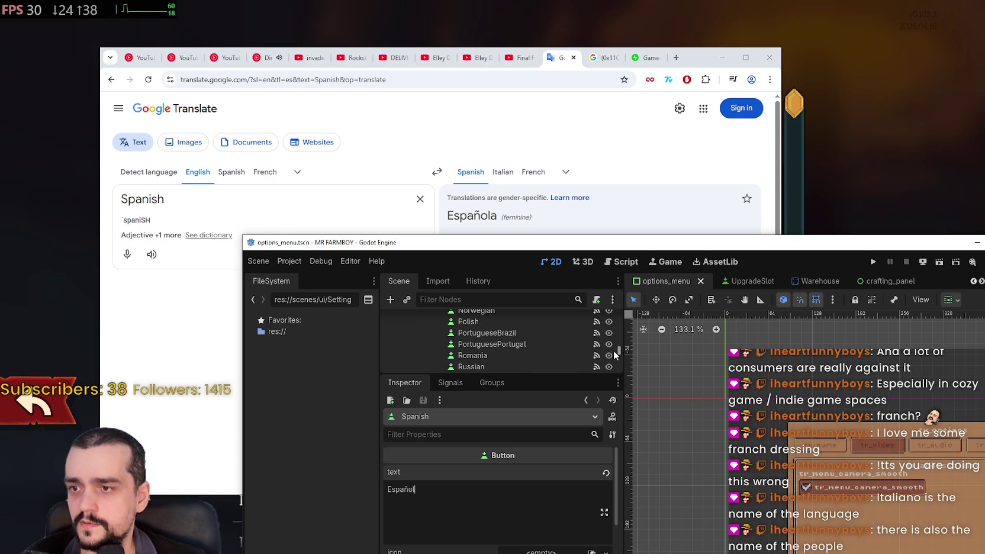
scroll(614, 354, down, 1)
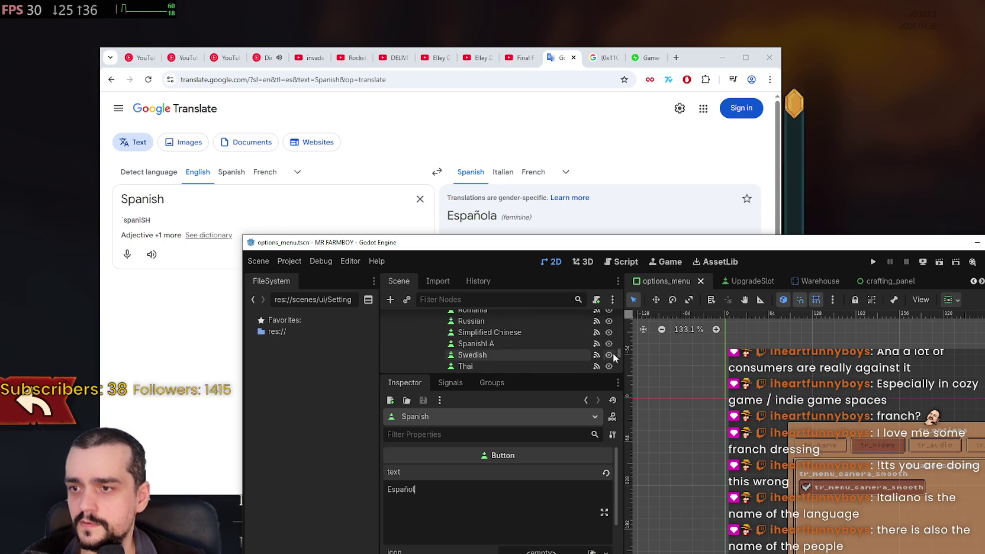
click(503, 344)
click(402, 489)
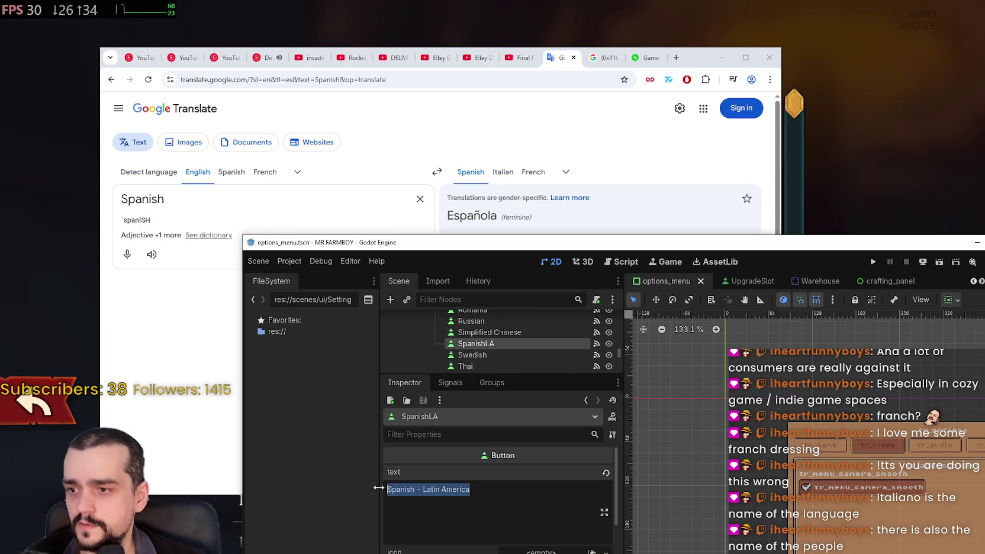
double_click(402, 489)
text(Español)
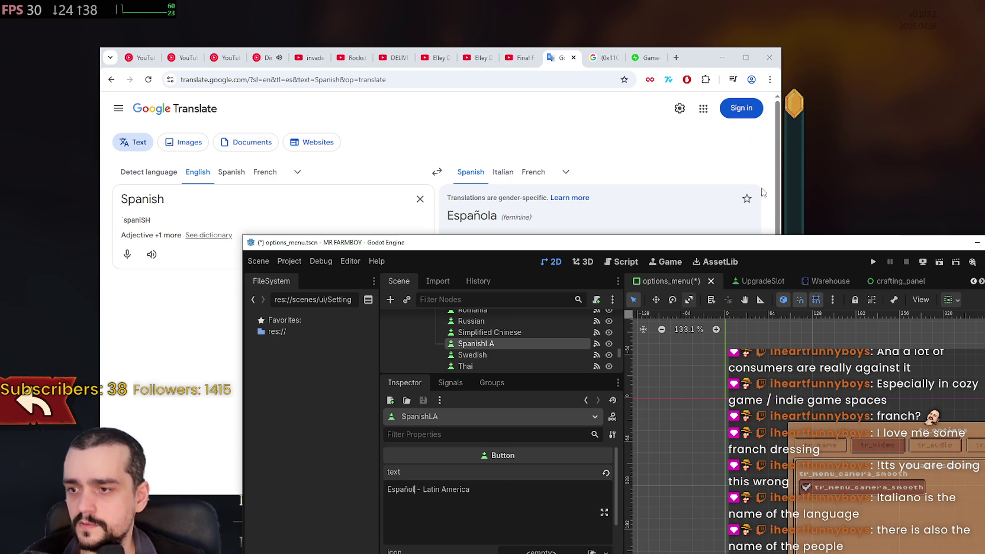
Select 'Latin America' in the SpanishLA label and return to the translator's source text.
mouse_move(701, 62)
mouse_down()
mouse_move(512, 53)
mouse_move(736, 57)
mouse_up()
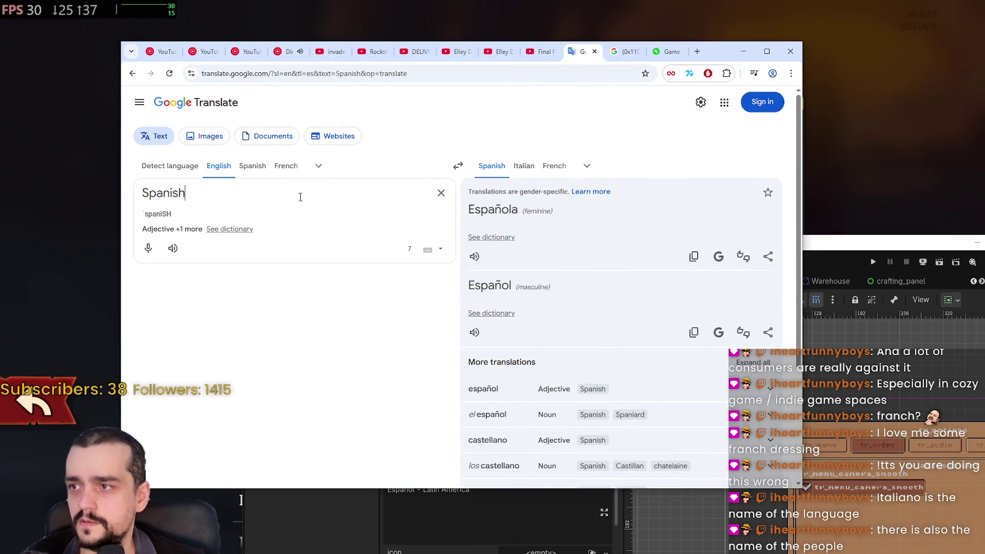
click(448, 531)
drag(423, 490, 470, 491)
key(ctrl+c)
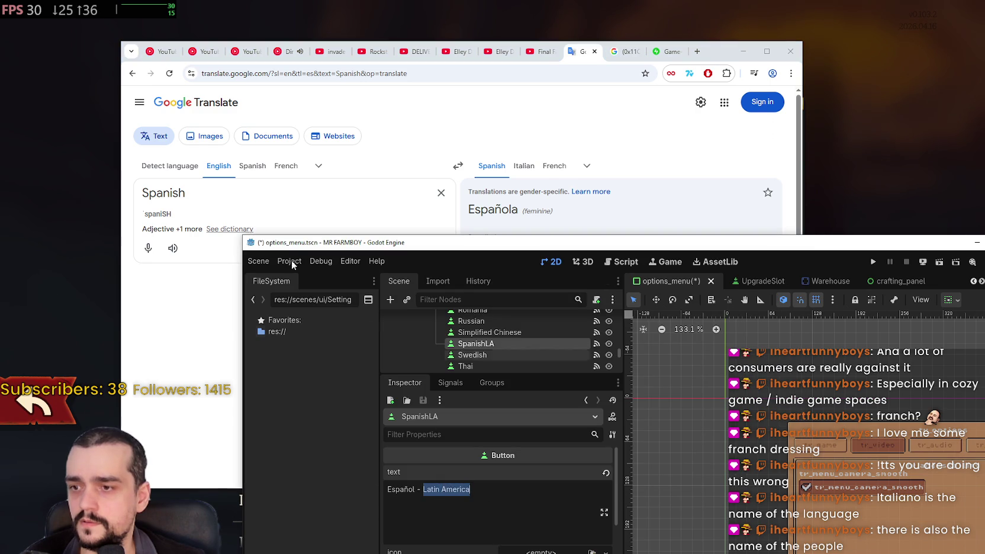
click(245, 182)
click(218, 171)
Translate 'Spanish Latin America' into Spanish and select 'Latinoamérica' in the result.
click(217, 194)
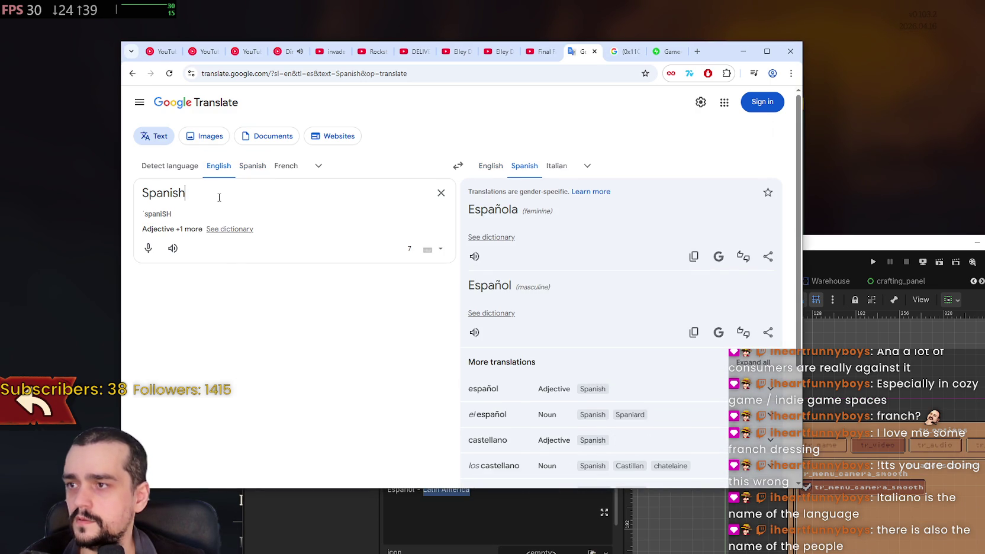
key(ctrl+v)
click(186, 194)
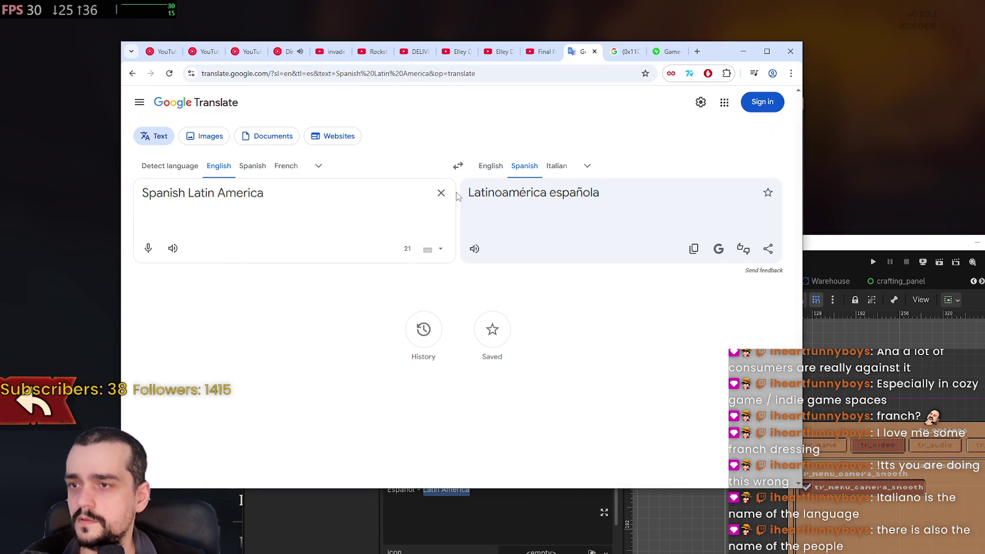
drag(467, 195, 542, 199)
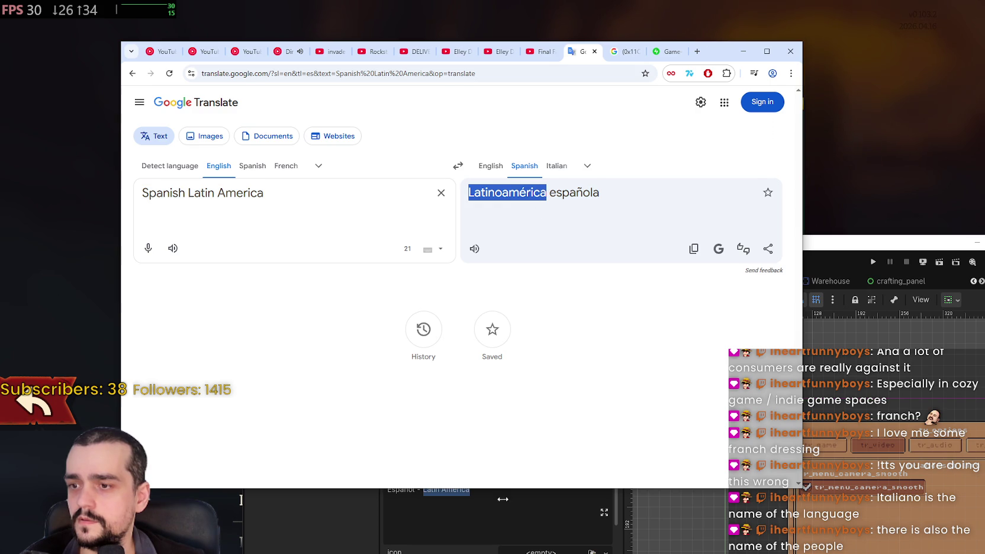
drag(502, 499, 408, 486)
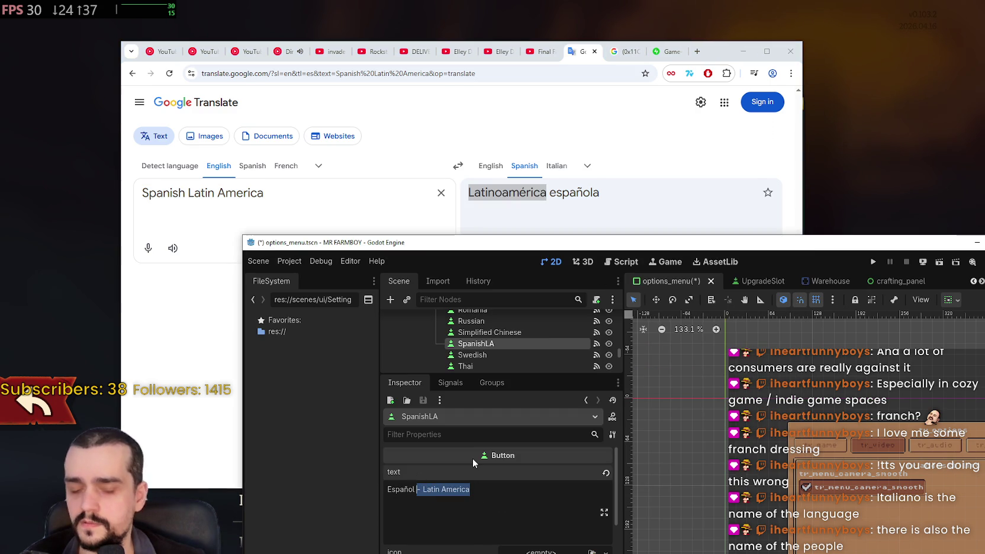
Replace ' - Latin America' in the SpanishLA label so it reads 'Español(Latinoamérica)', then save.
click(490, 491)
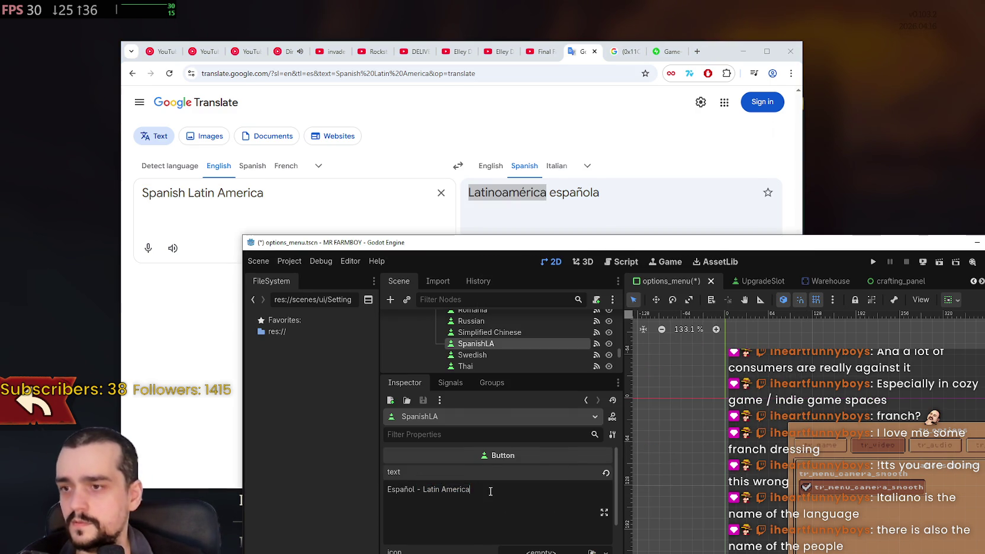
drag(490, 491, 400, 491)
key(BackSpace)
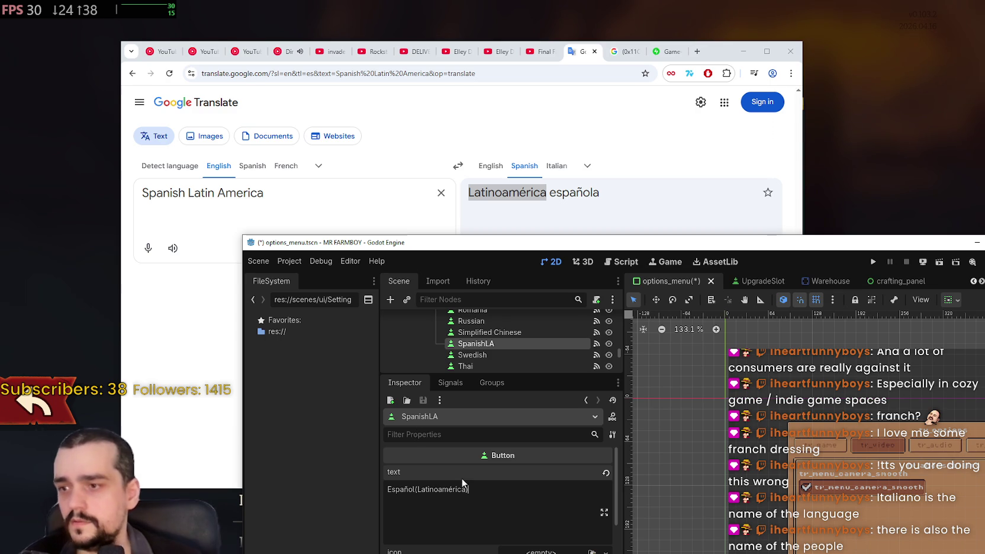
key(ctrl+s)
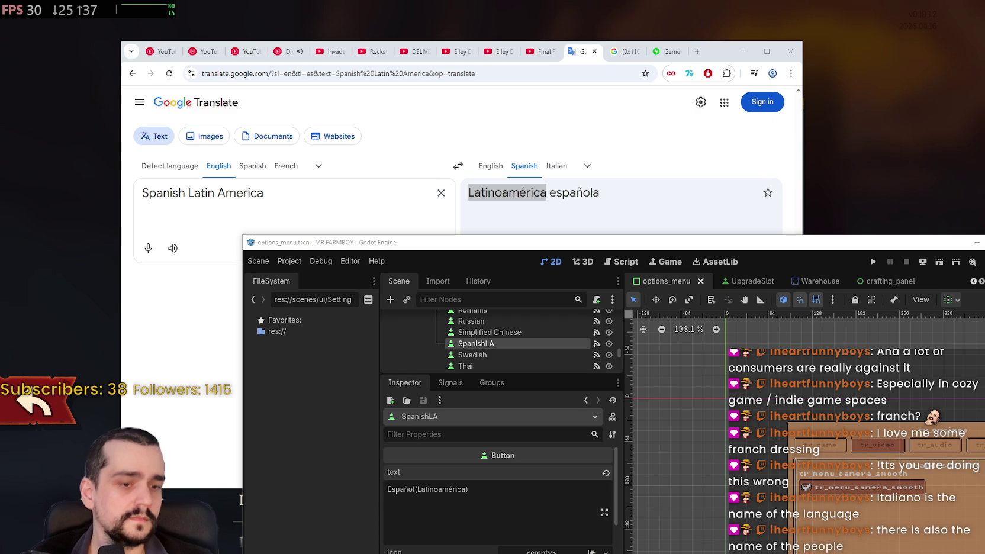
click(644, 161)
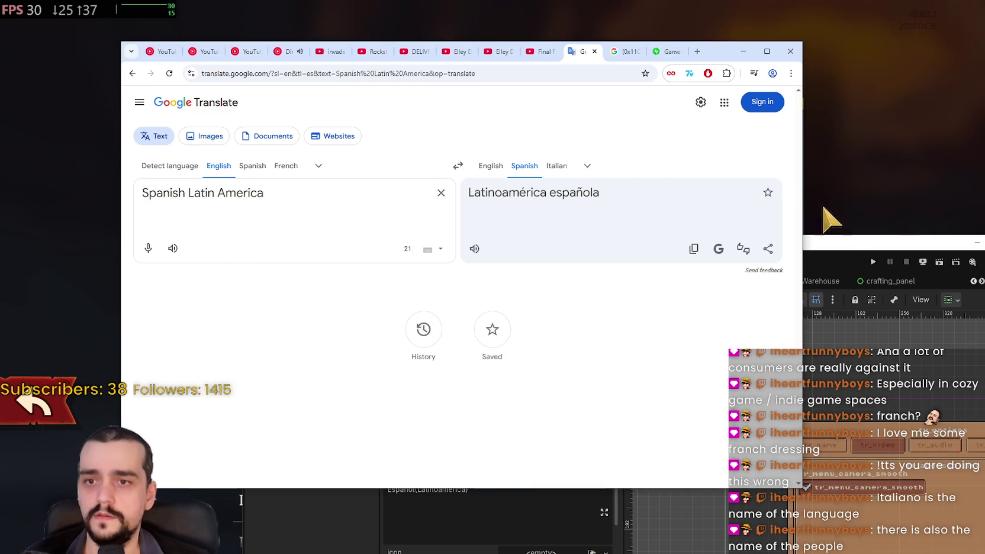
mouse_move(719, 41)
mouse_down()
mouse_move(685, 65)
mouse_move(660, 43)
mouse_up()
Open the game's Generali settings and its Lingua dropdown to compare native language names.
click(807, 166)
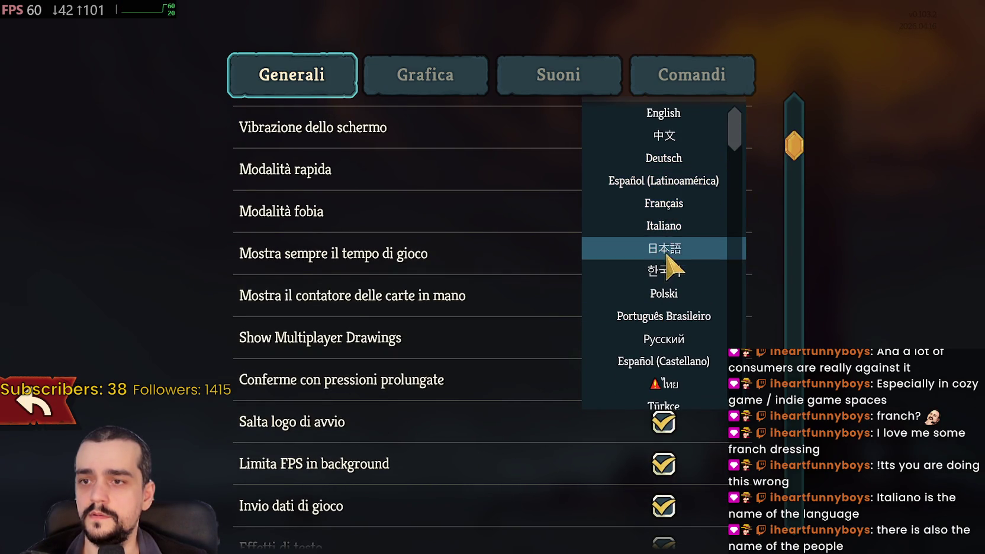
scroll(674, 269, down, 1)
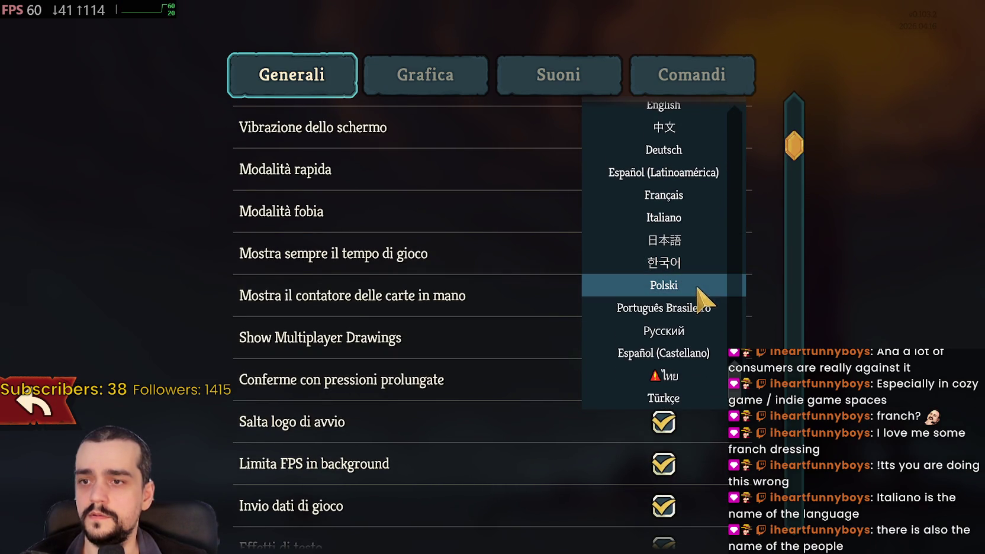
key(alt+Tab)
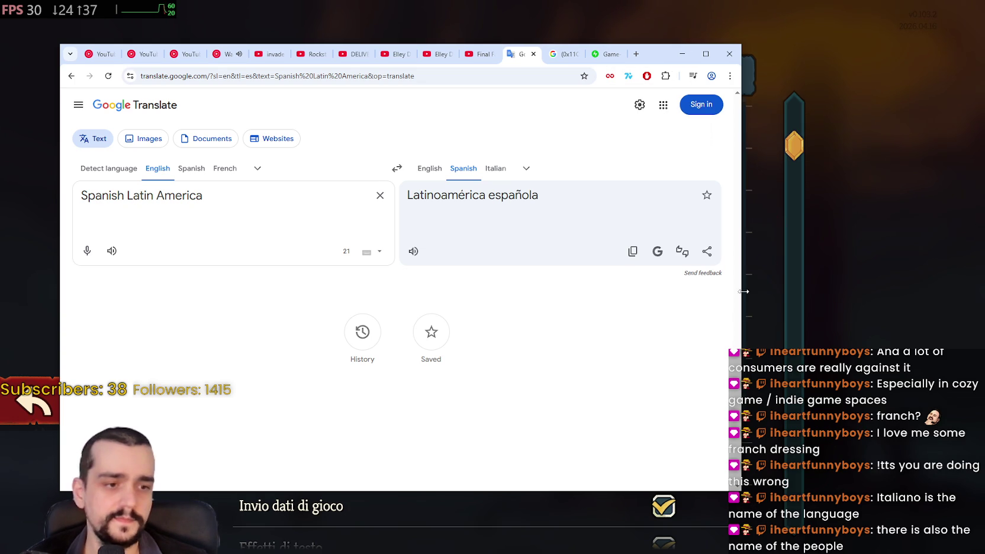
click(843, 261)
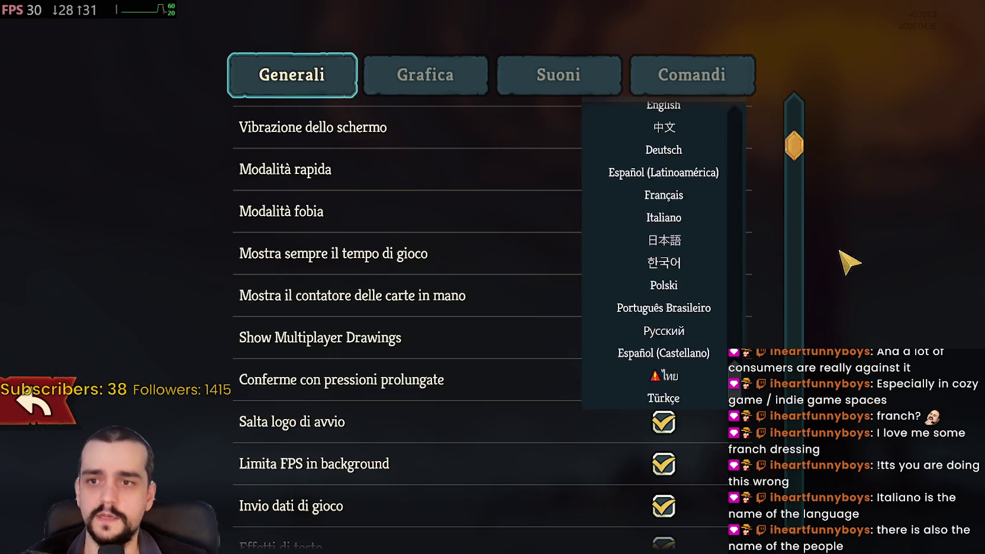
click(698, 85)
click(292, 75)
click(681, 127)
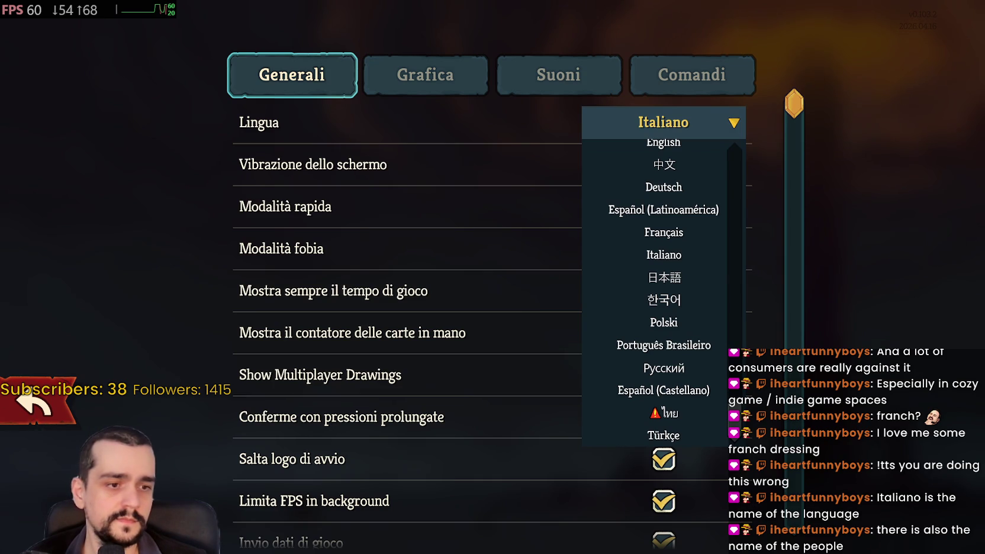
key(alt+Tab)
mouse_move(669, 249)
mouse_down()
mouse_move(659, 259)
mouse_move(418, 176)
mouse_move(328, 89)
mouse_move(327, 75)
mouse_up()
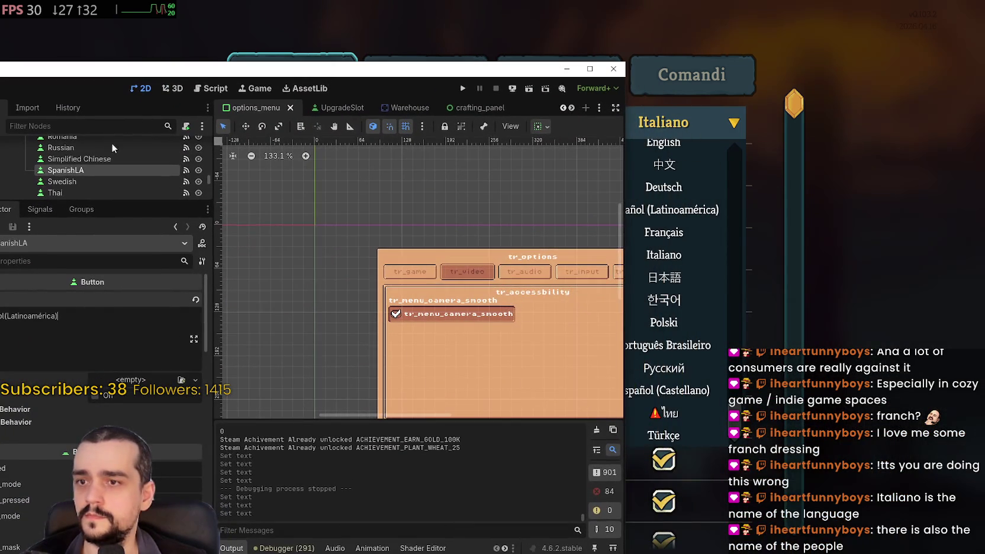
Select the Polish node, change its label text to 'Polski', and save the scene.
scroll(97, 177, up, 5)
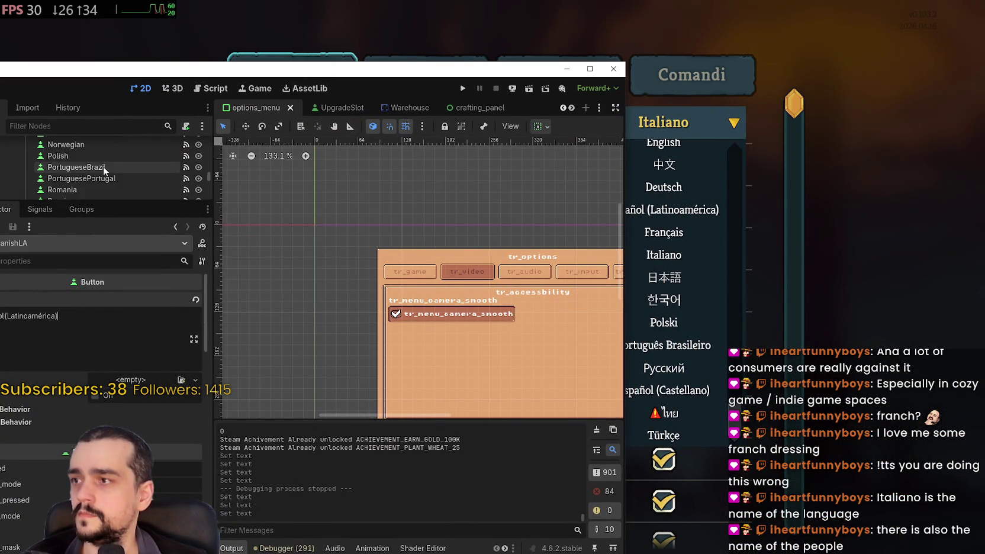
scroll(103, 167, up, 6)
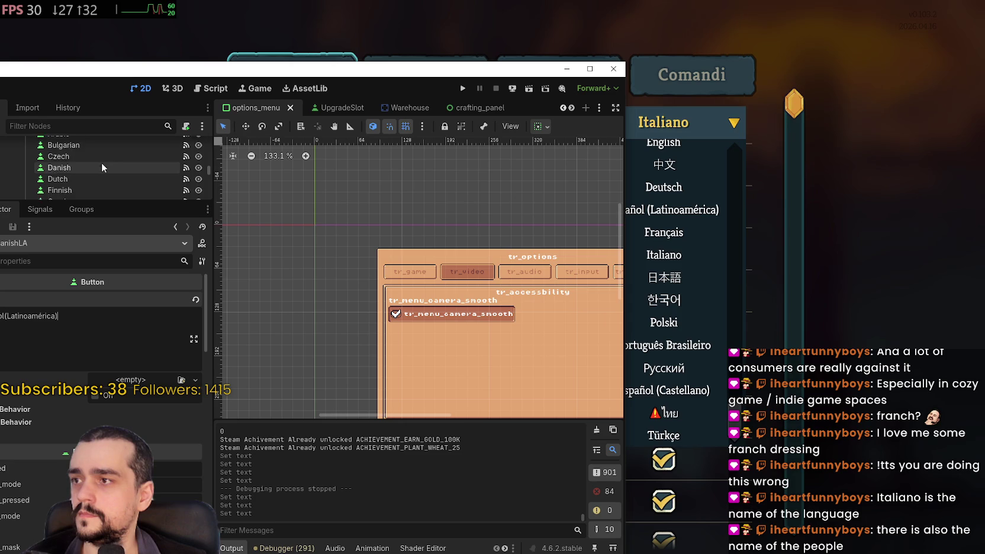
scroll(207, 165, up, 4)
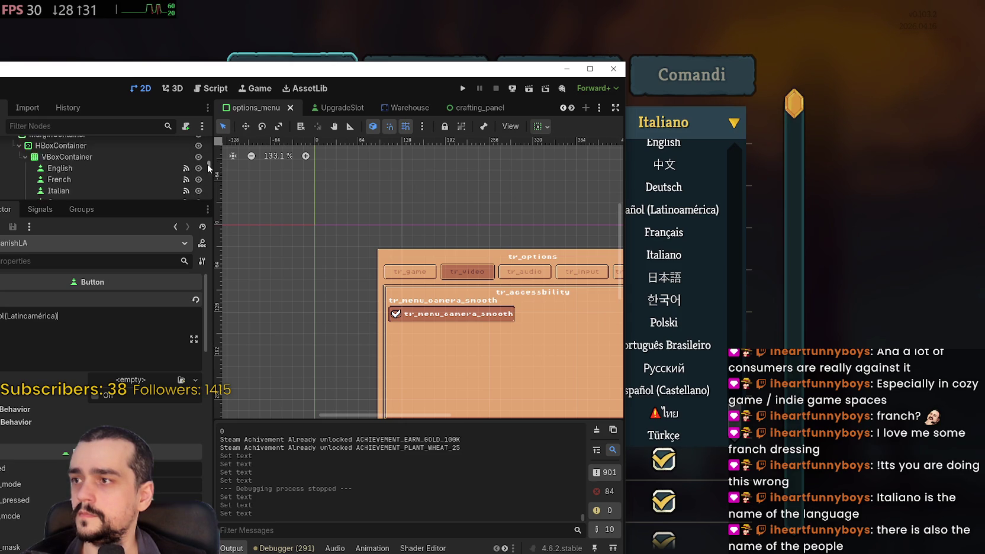
scroll(207, 166, down, 4)
drag(207, 167, 209, 175)
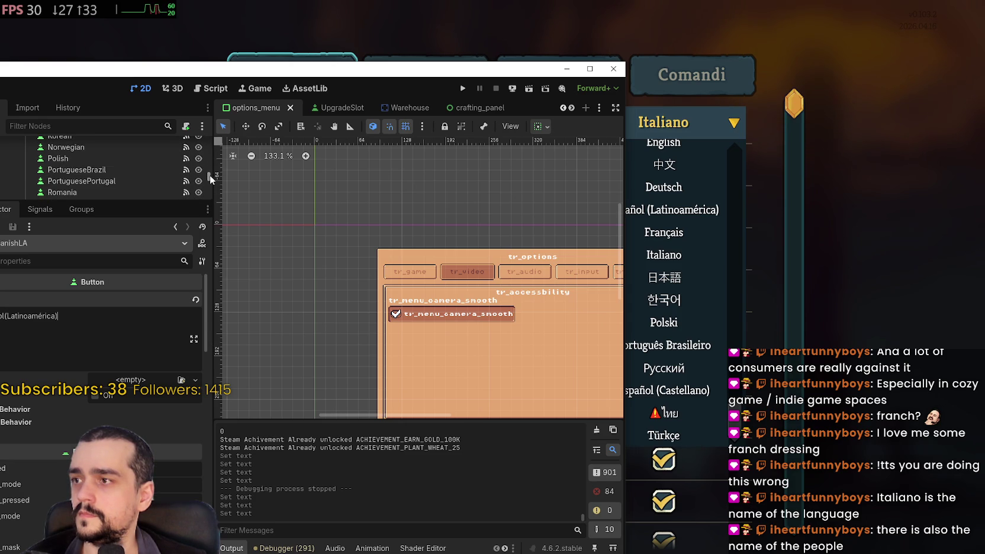
click(107, 158)
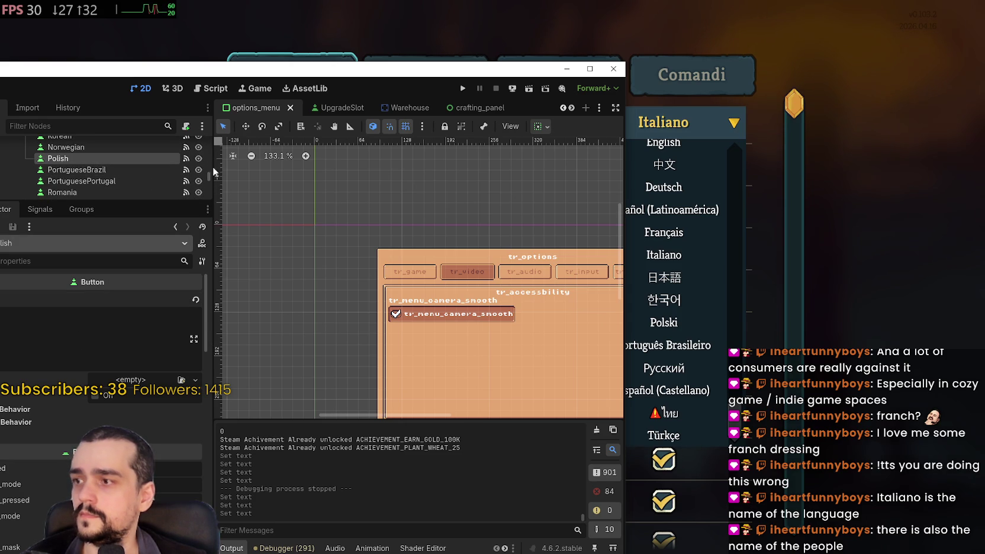
mouse_move(261, 77)
mouse_down()
mouse_move(349, 68)
mouse_move(285, 68)
mouse_up()
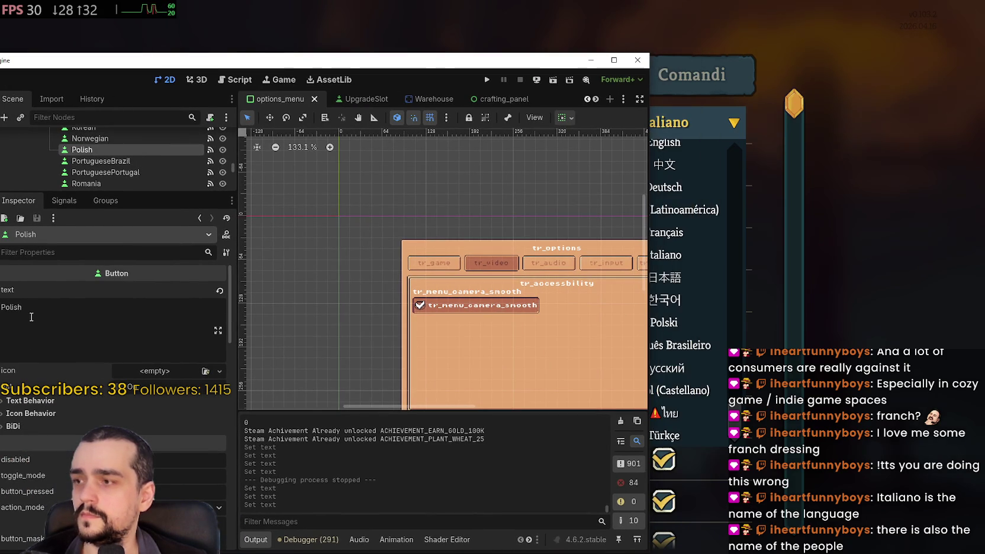
double_click(5, 306)
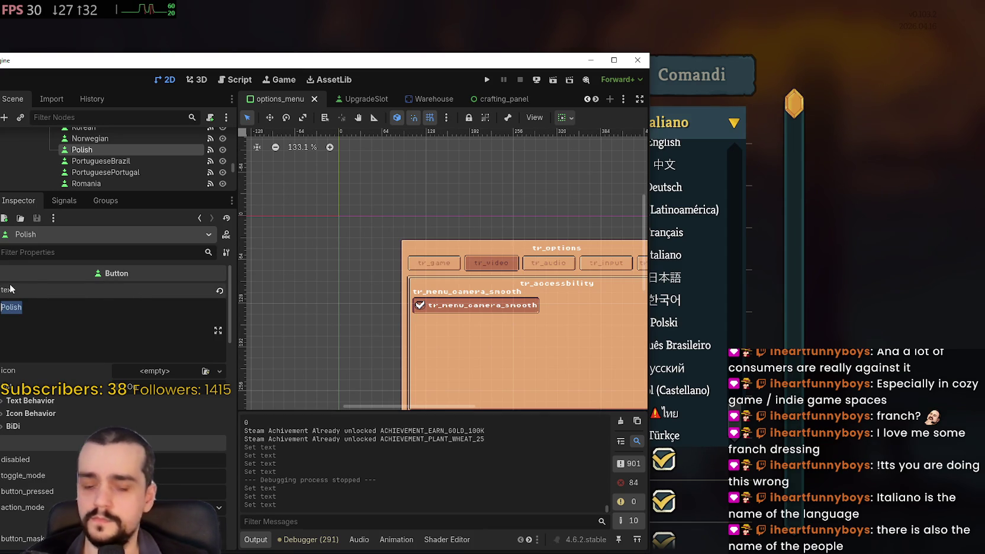
drag(54, 65, 121, 62)
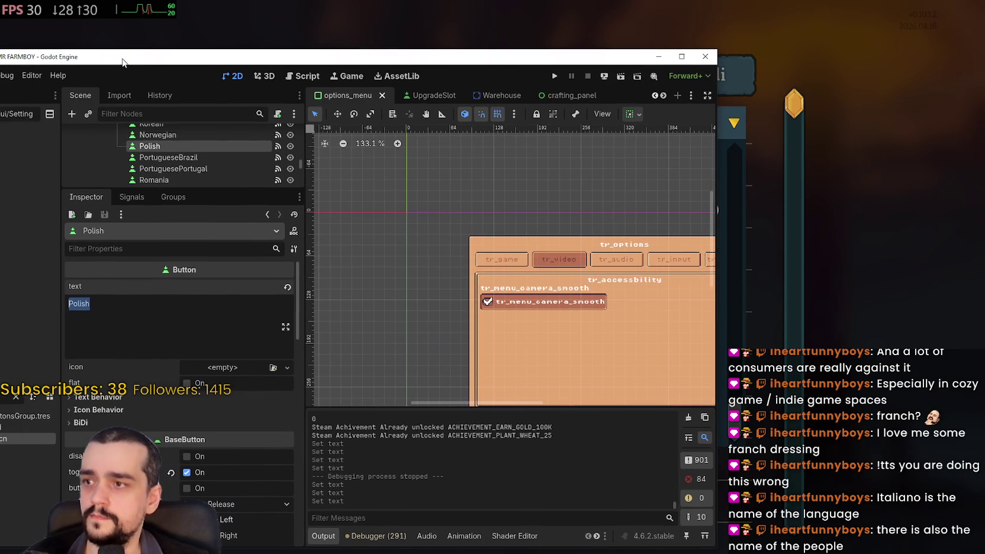
drag(60, 183, 143, 183)
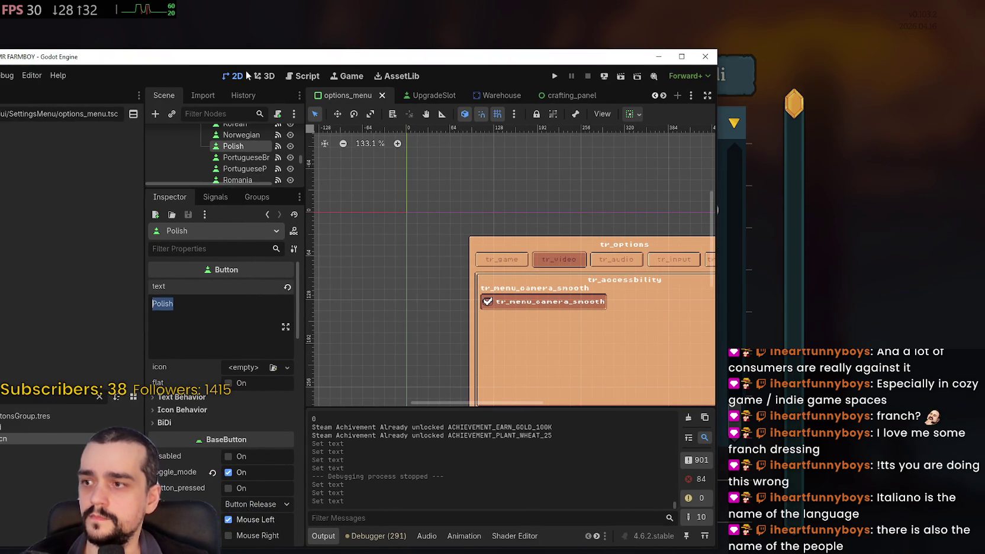
drag(237, 63, 125, 45)
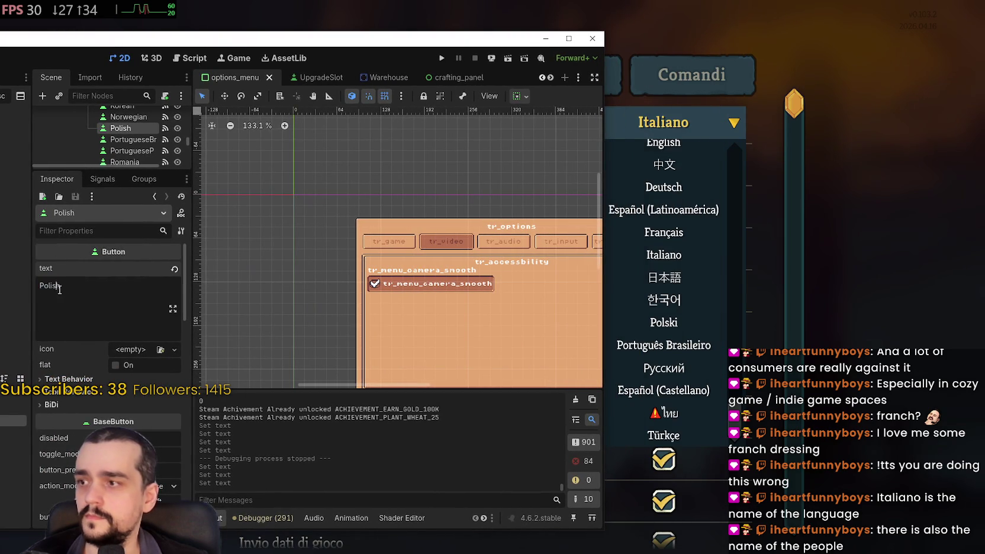
text(P)
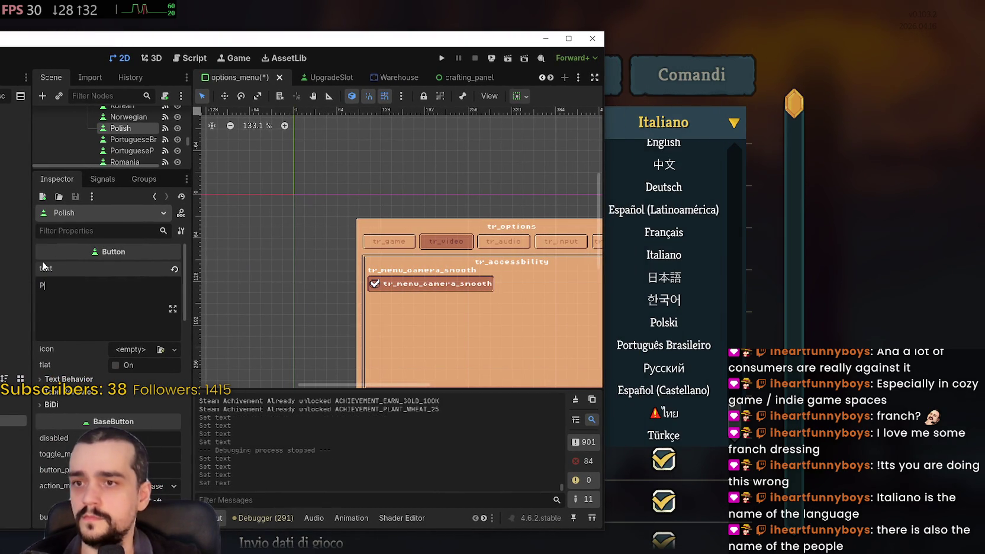
text(olski)
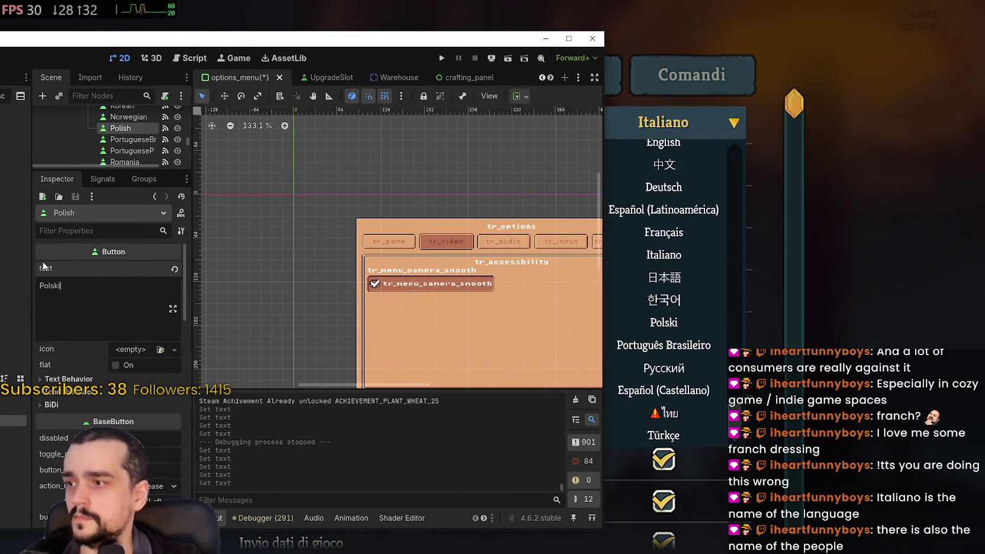
key(ctrl+s)
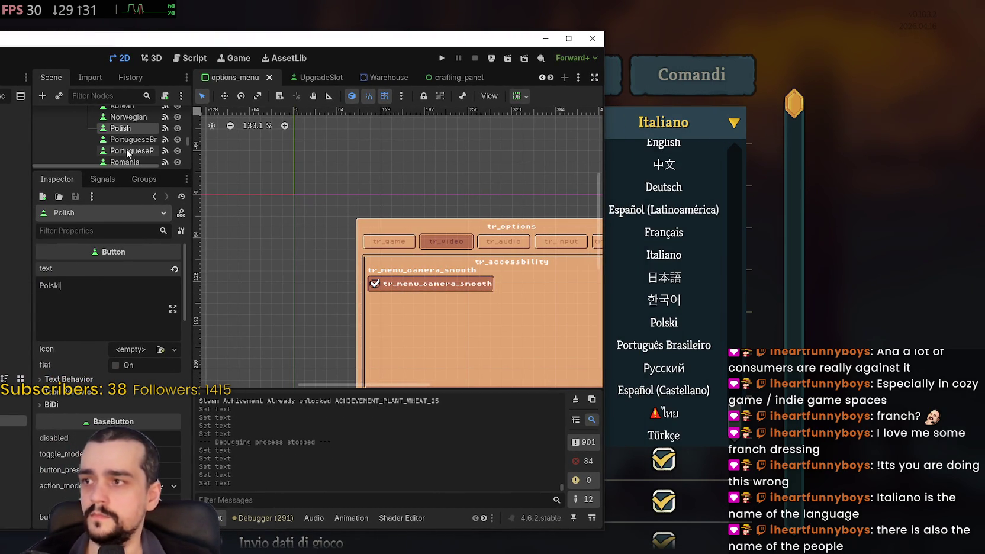
Relabel the Spanish button as 'Español (Castellano)' and save the scene.
click(130, 140)
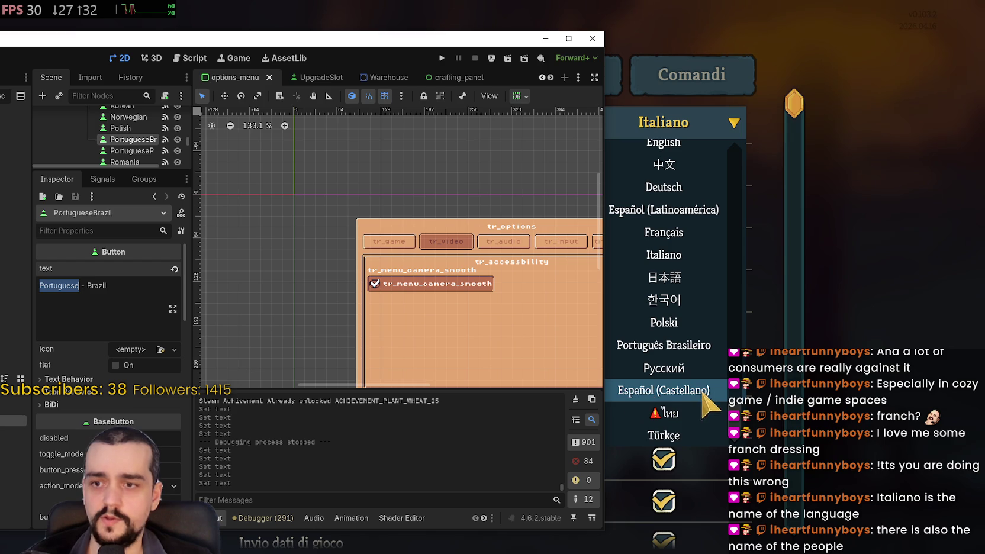
scroll(133, 146, up, 1)
scroll(133, 148, up, 5)
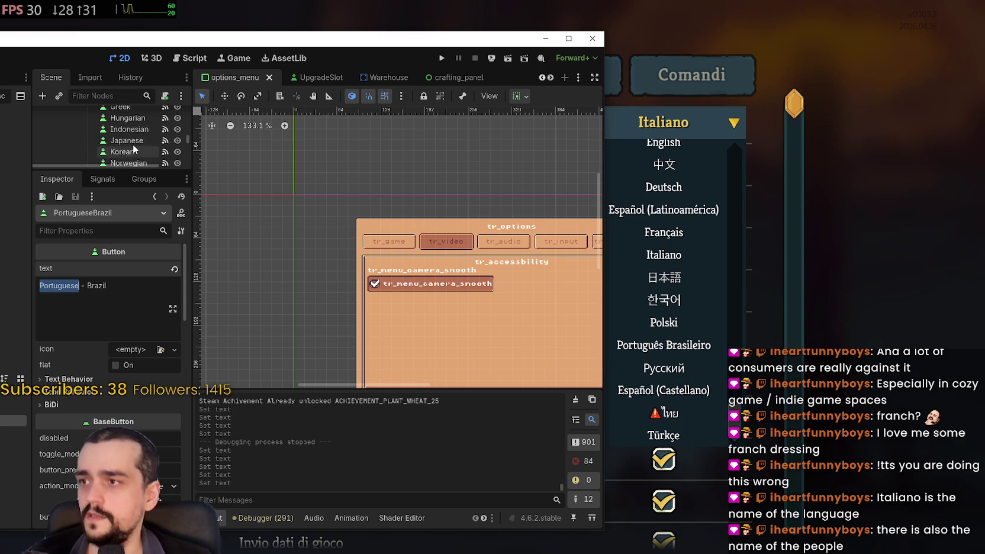
scroll(138, 157, up, 2)
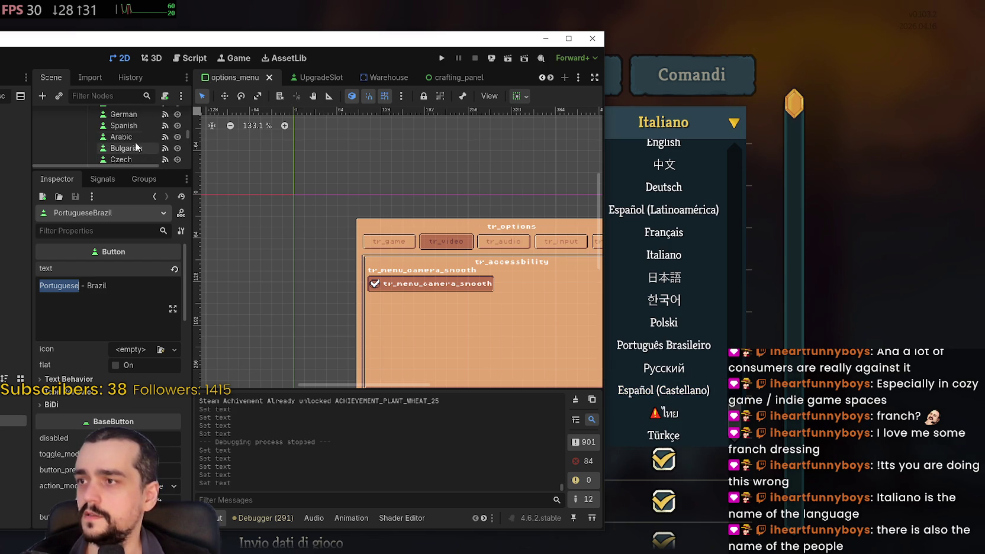
click(136, 126)
click(125, 282)
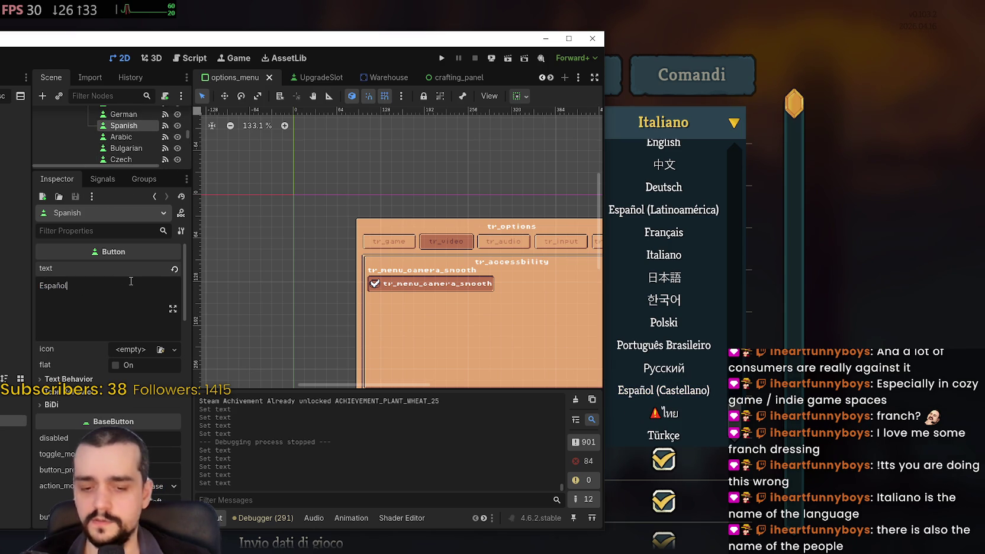
text(()
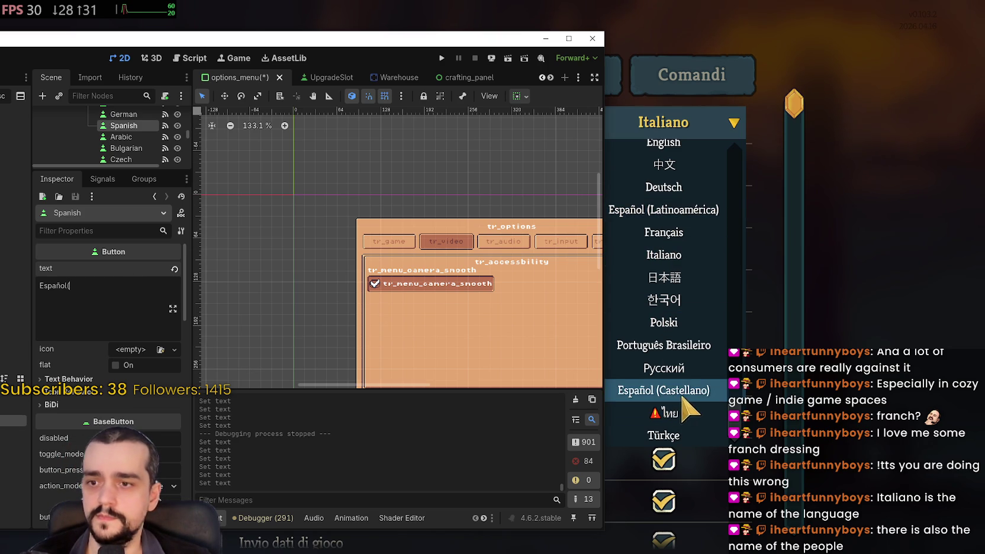
text(C)
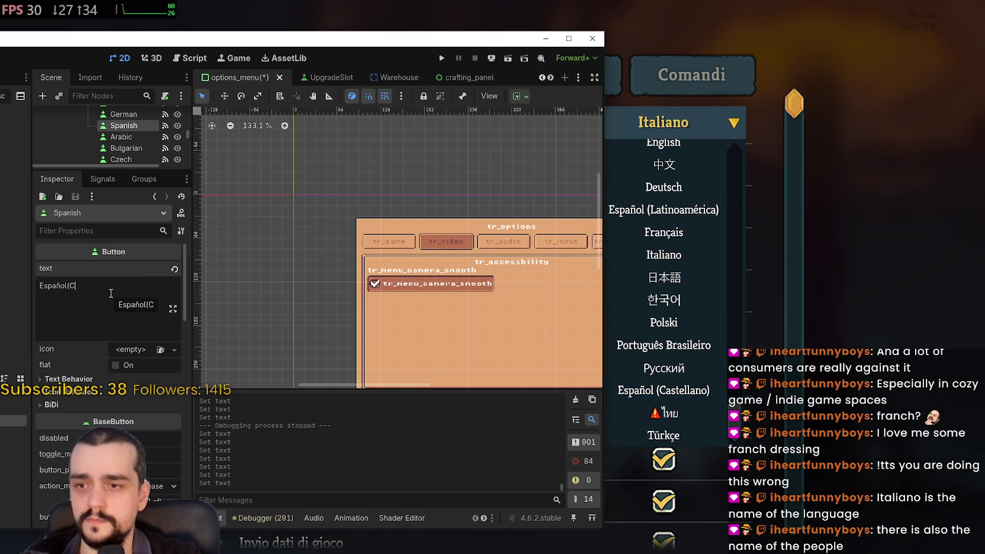
key(BackSpace)
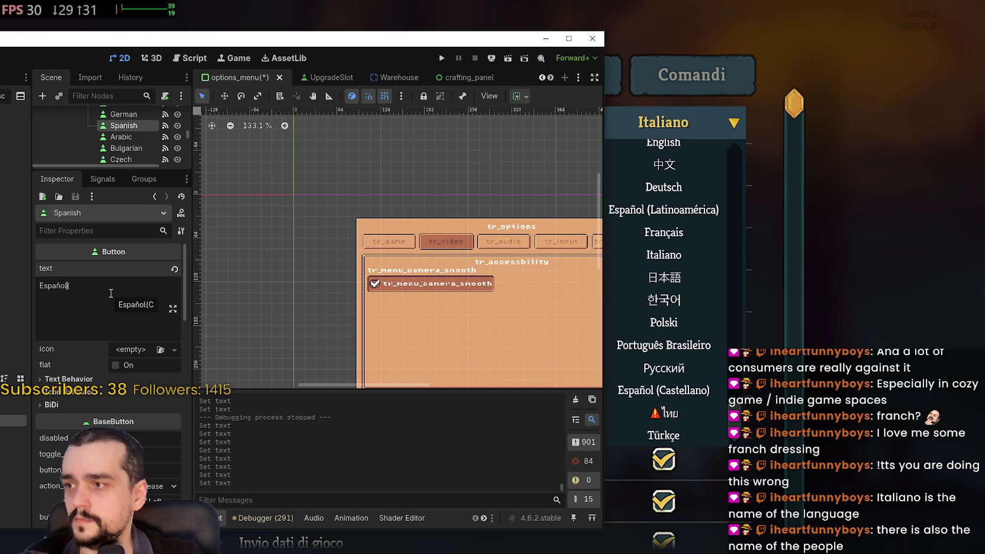
text(Caste)
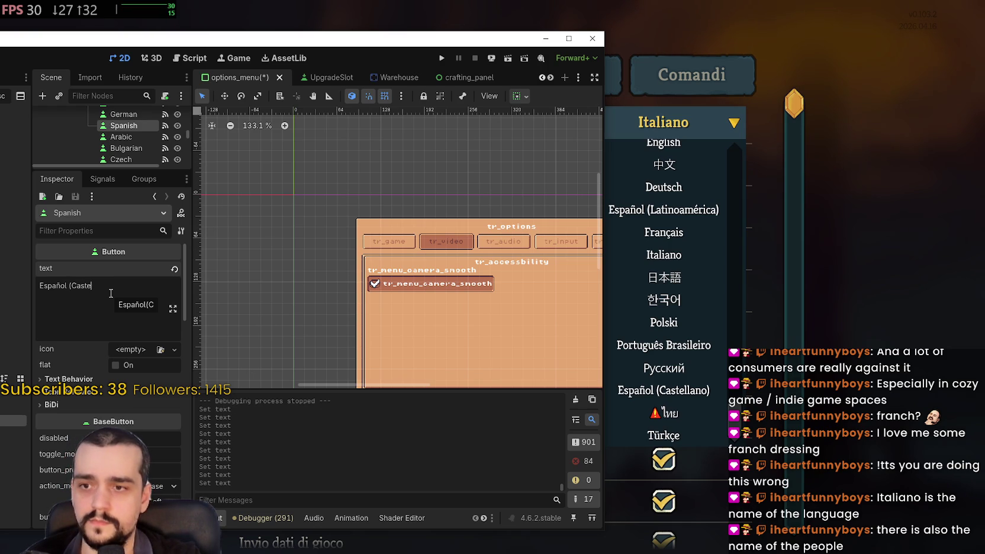
text(llano)
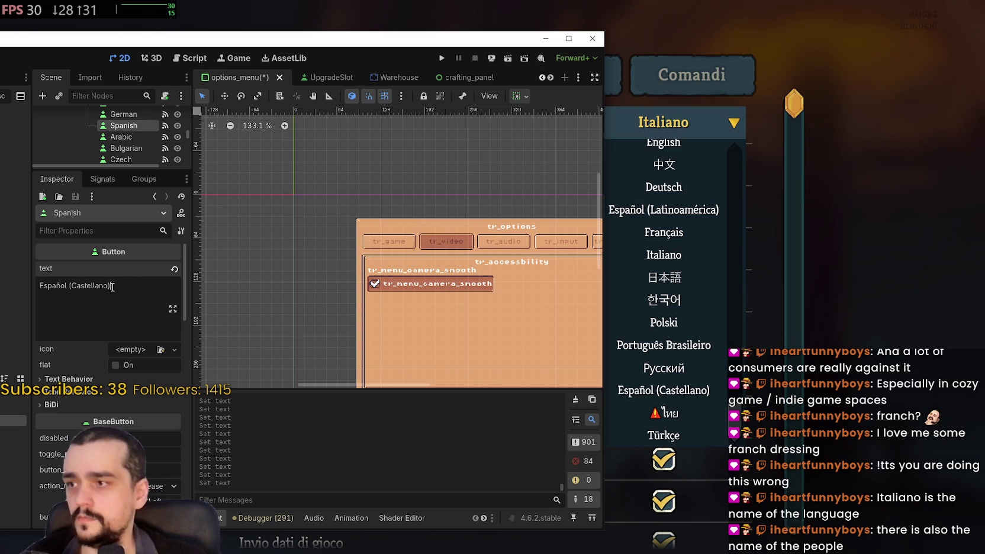
key(ctrl+s)
Add a space so the SpanishLA label reads 'Español (Latinoamérica)', then save.
scroll(132, 136, down, 5)
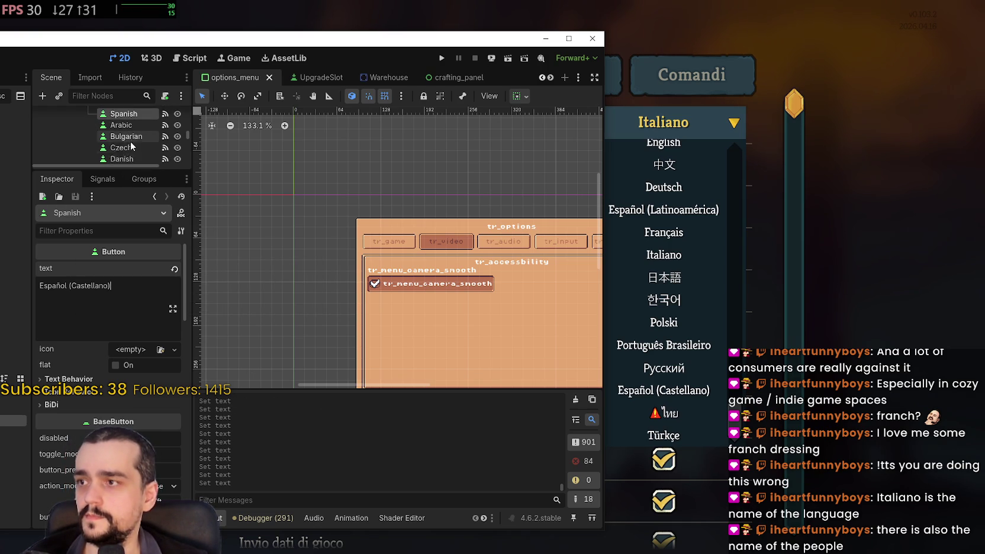
scroll(139, 154, down, 5)
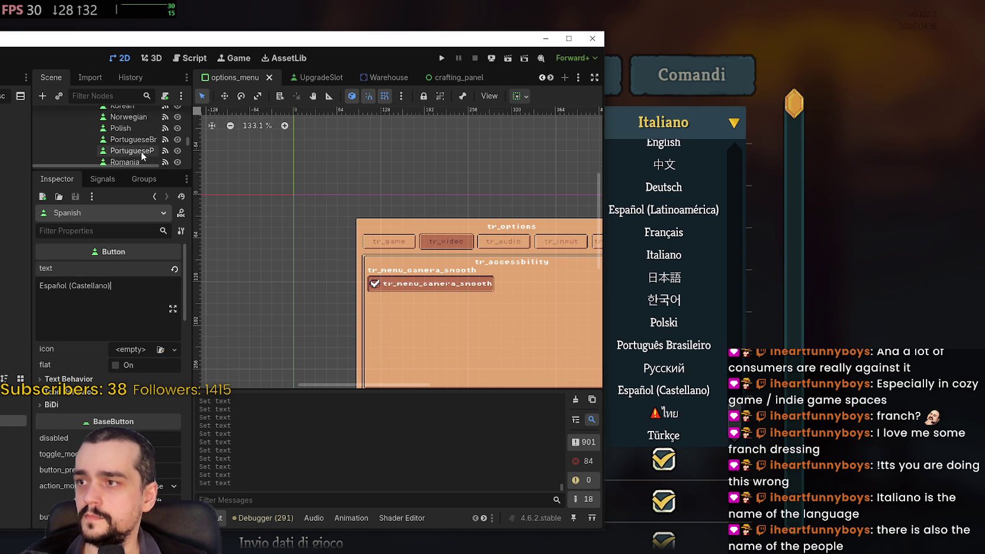
scroll(139, 154, down, 1)
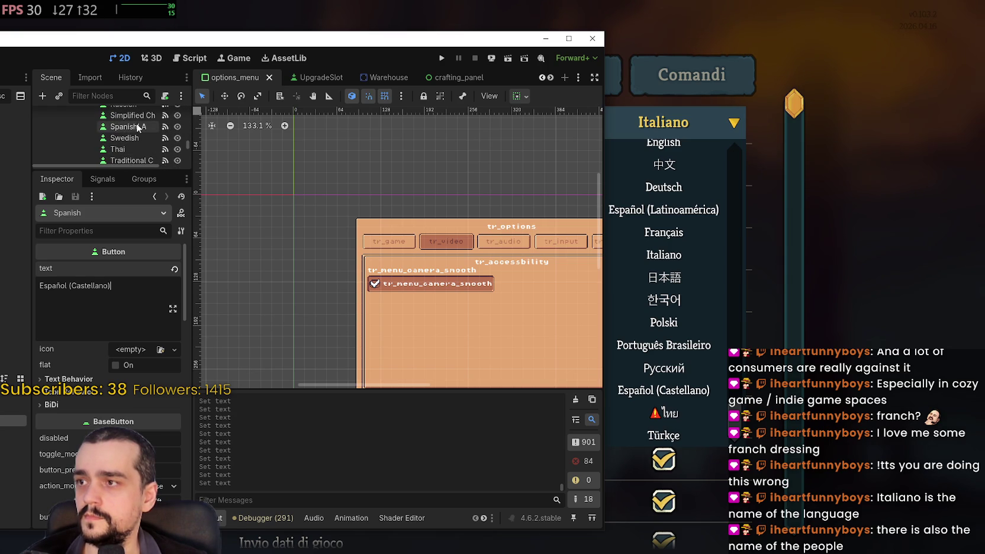
click(128, 126)
click(69, 292)
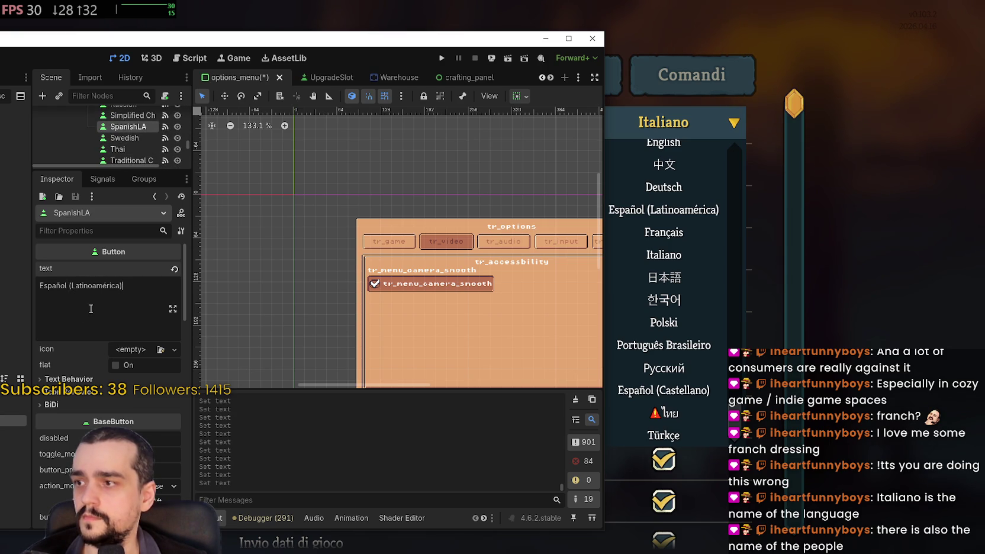
key(ctrl+s)
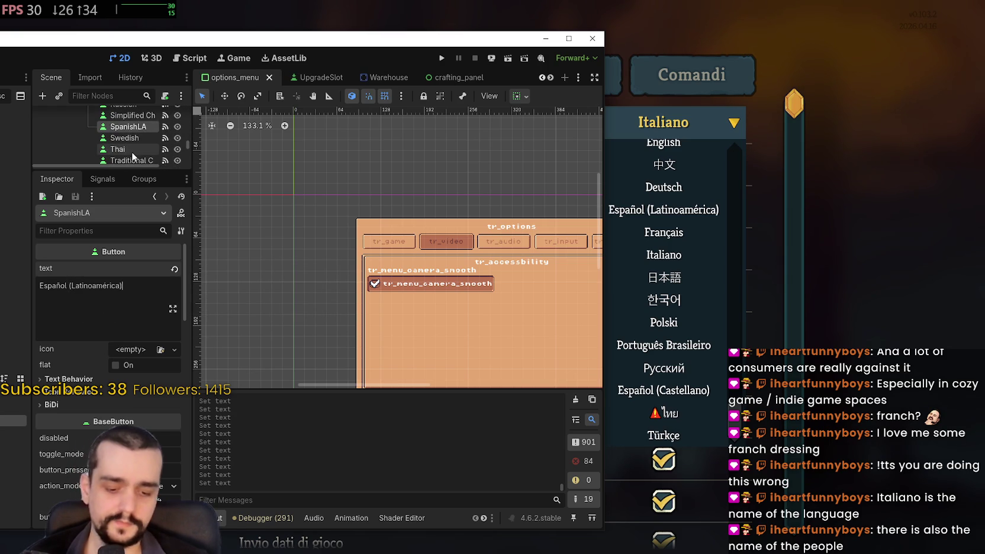